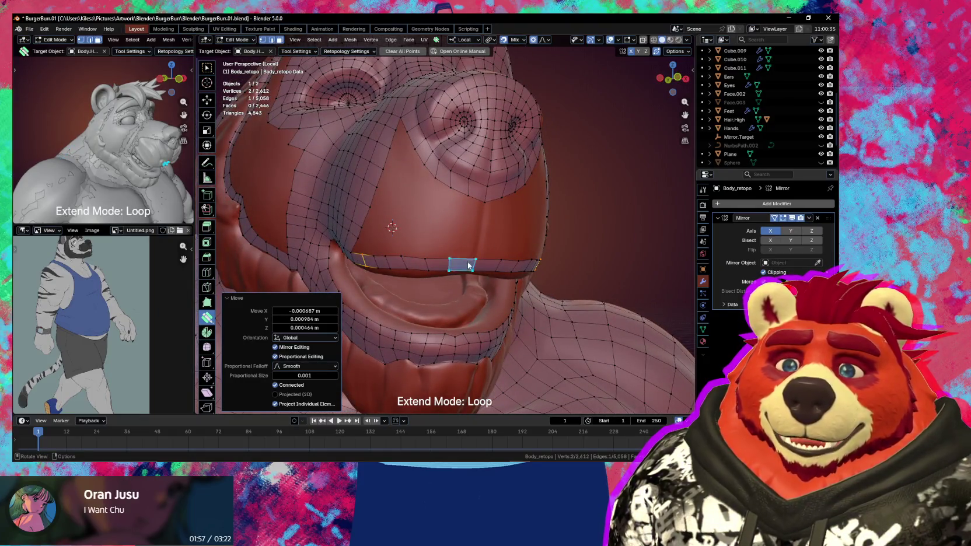
Reposition the upper-lip vertices so they sit on the sculpted muzzle surface.
{"action": "mouse_move", "coordinate": [461, 264]}
{"action": "middle_mouse_down"}
{"action": "mouse_move", "coordinate": [404, 251]}
{"action": "mouse_move", "coordinate": [453, 231]}
{"action": "middle_mouse_up"}
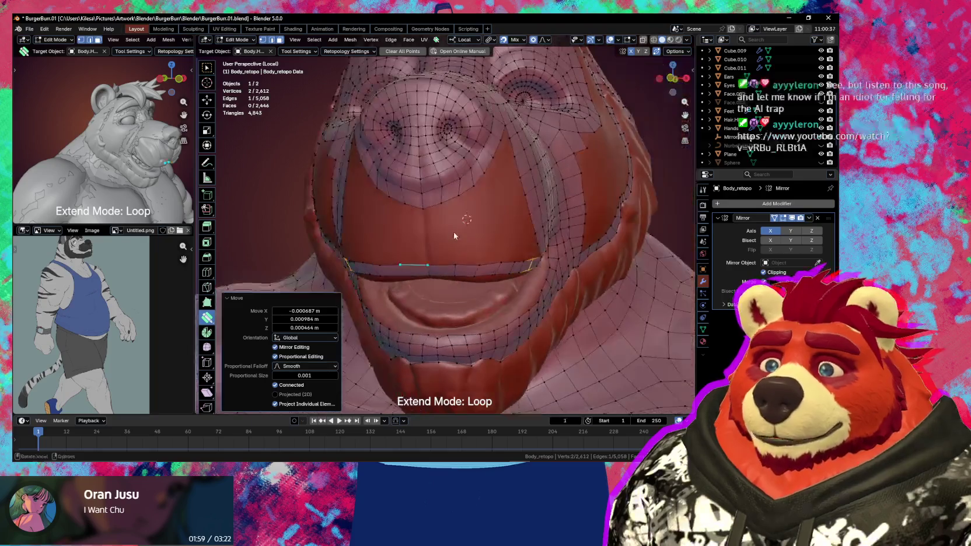
{"action": "left_click", "coordinate": [423, 205]}
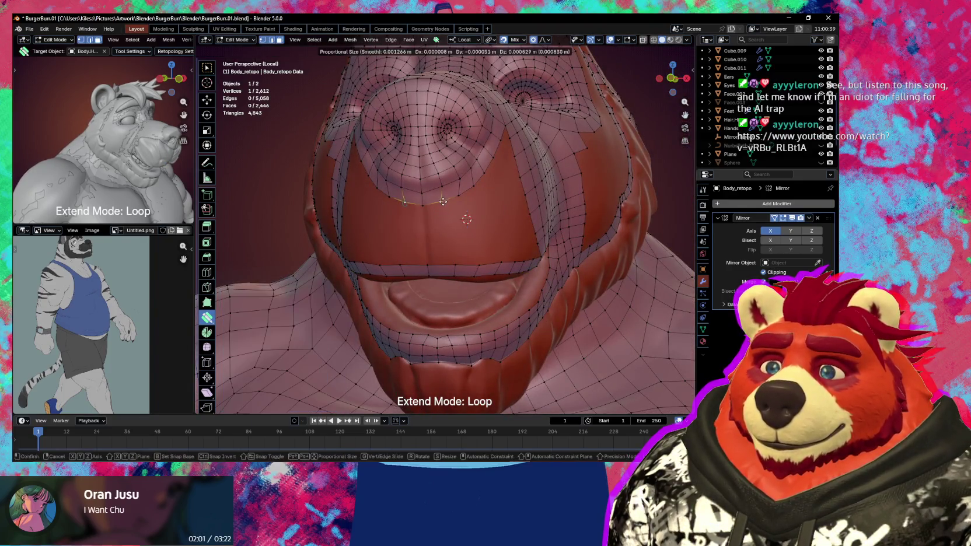
{"action": "key", "text": "g"}
{"action": "left_click", "coordinate": [445, 202]}
{"action": "key", "text": "g"}
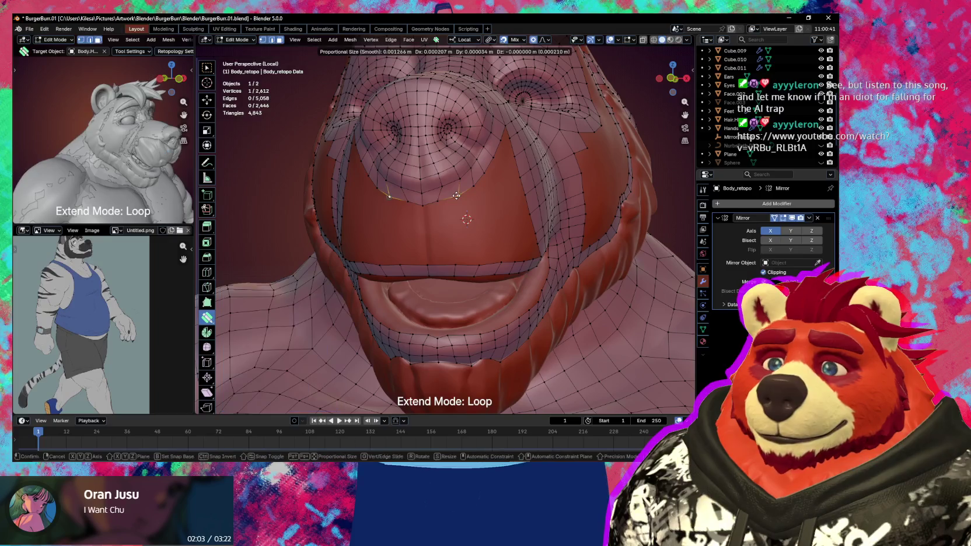
{"action": "left_click", "coordinate": [459, 195]}
{"action": "mouse_move", "coordinate": [448, 195]}
{"action": "middle_mouse_down"}
{"action": "mouse_move", "coordinate": [468, 208]}
{"action": "mouse_move", "coordinate": [457, 203]}
{"action": "middle_mouse_up"}
{"action": "key", "text": "g"}
Merge a stray vertex into its neighbour and extrude a new face strip beside the nose.
{"action": "left_click", "coordinate": [435, 199]}
{"action": "left_click", "coordinate": [405, 148]}
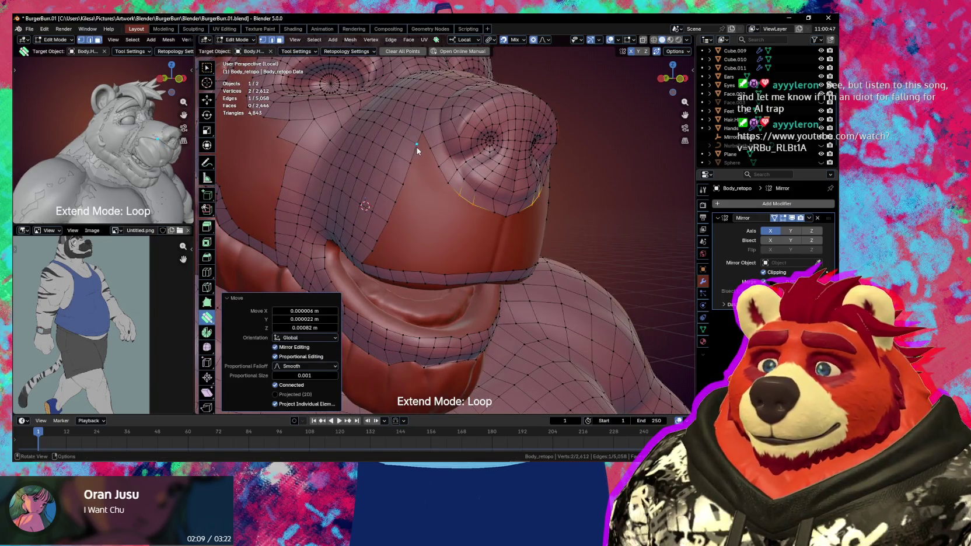
{"action": "key", "text": "g"}
{"action": "left_click", "coordinate": [430, 154]}
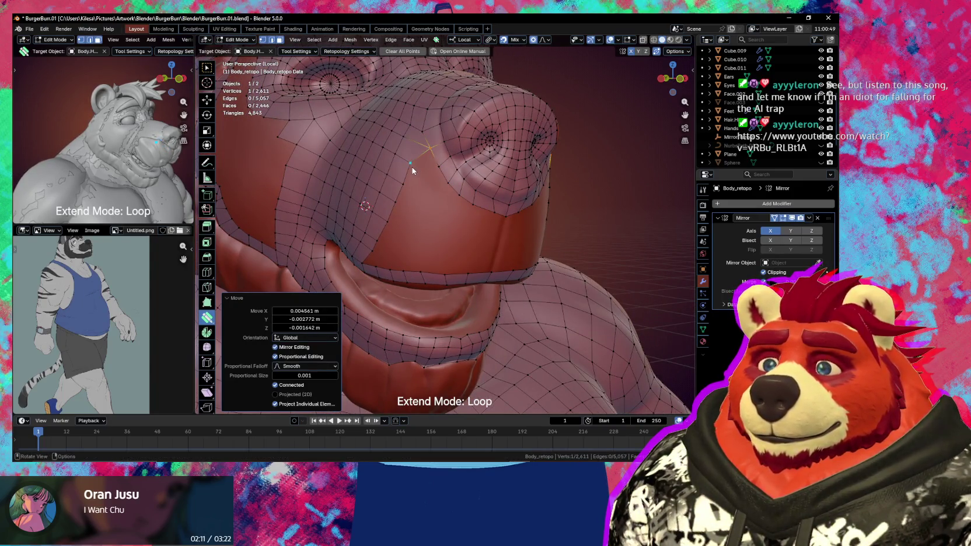
{"action": "key", "text": "e"}
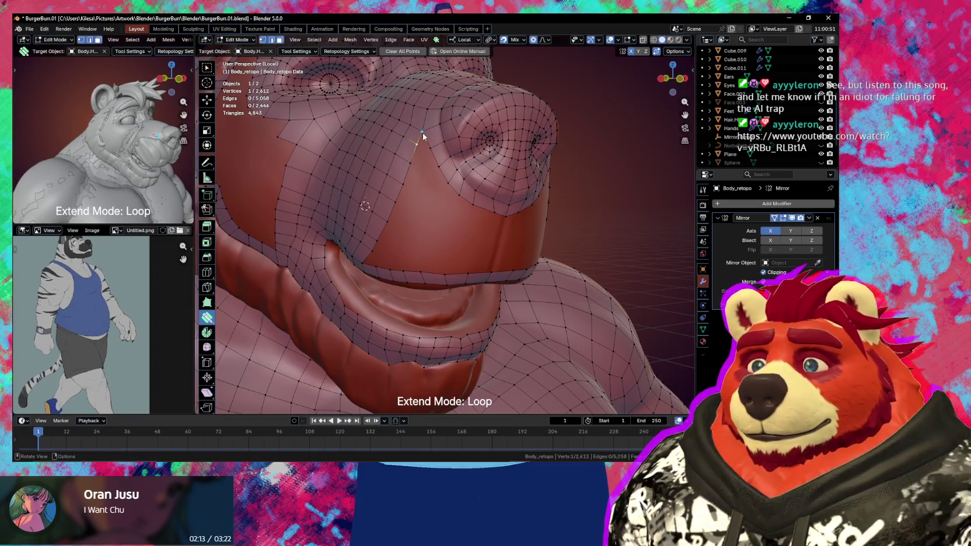
{"action": "left_click_drag", "start_coordinate": [440, 185], "coordinate": [441, 219]}
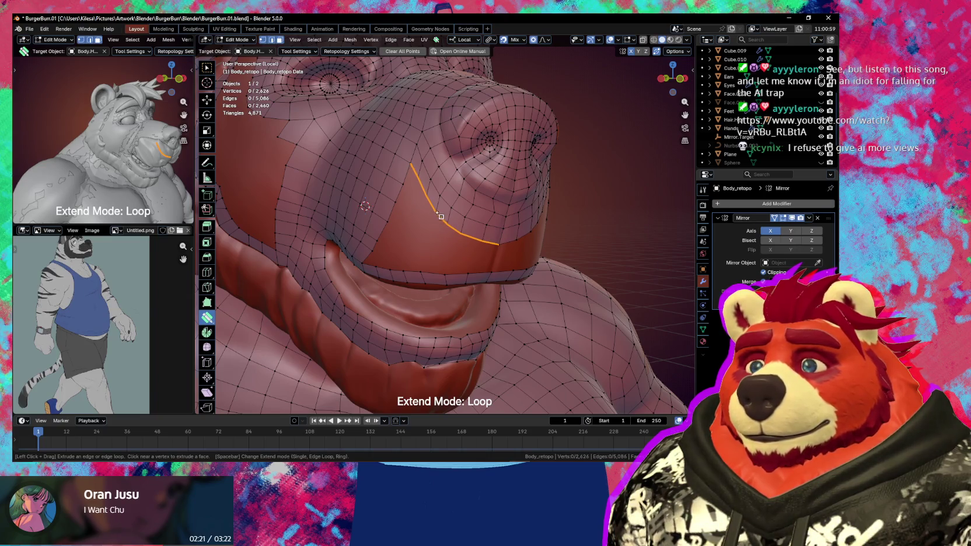
Extrude another face strip down the muzzle side and nudge a vertex onto the surface.
{"action": "left_click_drag", "start_coordinate": [415, 202], "coordinate": [404, 224]}
{"action": "middle_click_drag", "start_coordinate": [415, 233], "coordinate": [423, 226]}
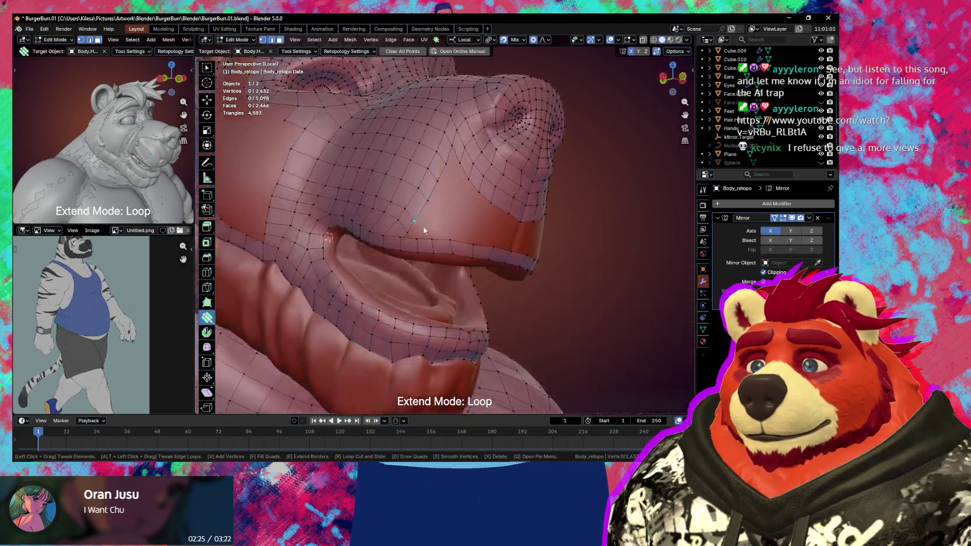
{"action": "mouse_move", "coordinate": [392, 248]}
{"action": "left_mouse_down"}
{"action": "mouse_move", "coordinate": [416, 225]}
{"action": "mouse_move", "coordinate": [447, 158]}
{"action": "mouse_move", "coordinate": [460, 164]}
{"action": "mouse_move", "coordinate": [452, 160]}
{"action": "left_mouse_up"}
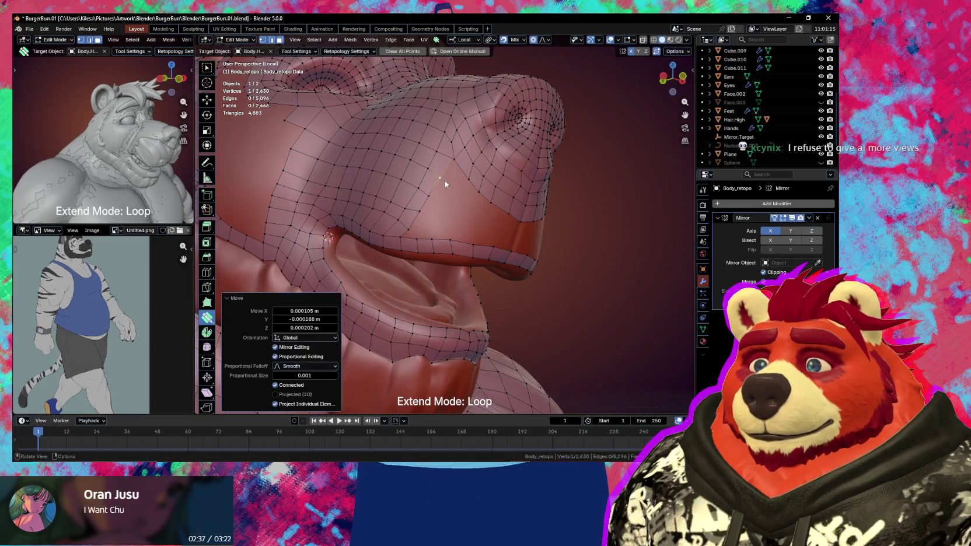
Move a muzzle edge and a vertex near the lip into place.
{"action": "left_click_drag", "start_coordinate": [413, 222], "coordinate": [401, 212]}
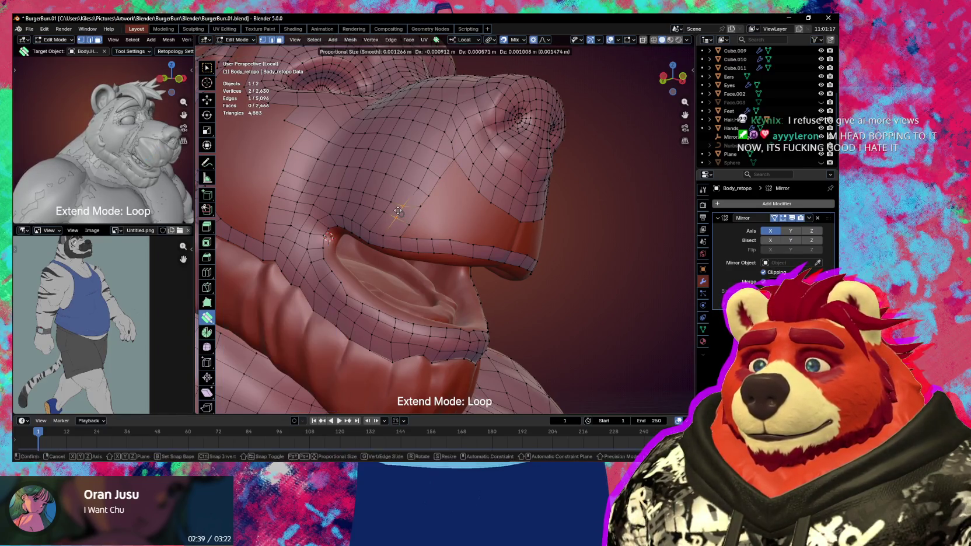
{"action": "left_click_drag", "start_coordinate": [421, 182], "coordinate": [420, 182]}
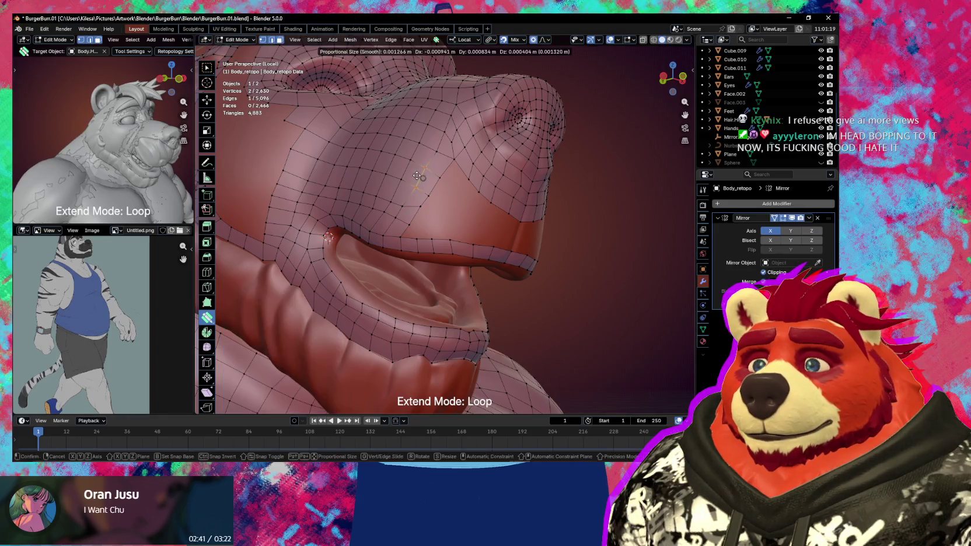
{"action": "middle_click_drag", "start_coordinate": [420, 182], "coordinate": [432, 205]}
{"action": "left_click_drag", "start_coordinate": [429, 203], "coordinate": [449, 168]}
{"action": "left_click", "coordinate": [450, 167]}
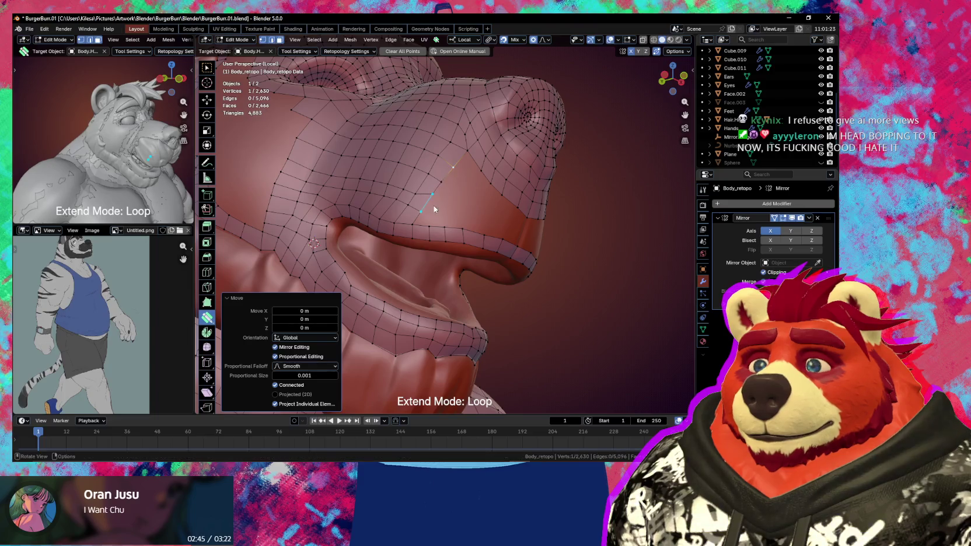
Extrude an edge loop toward the lip and merge its stray vertices, undoing one merge.
{"action": "left_click_drag", "start_coordinate": [447, 180], "coordinate": [455, 180]}
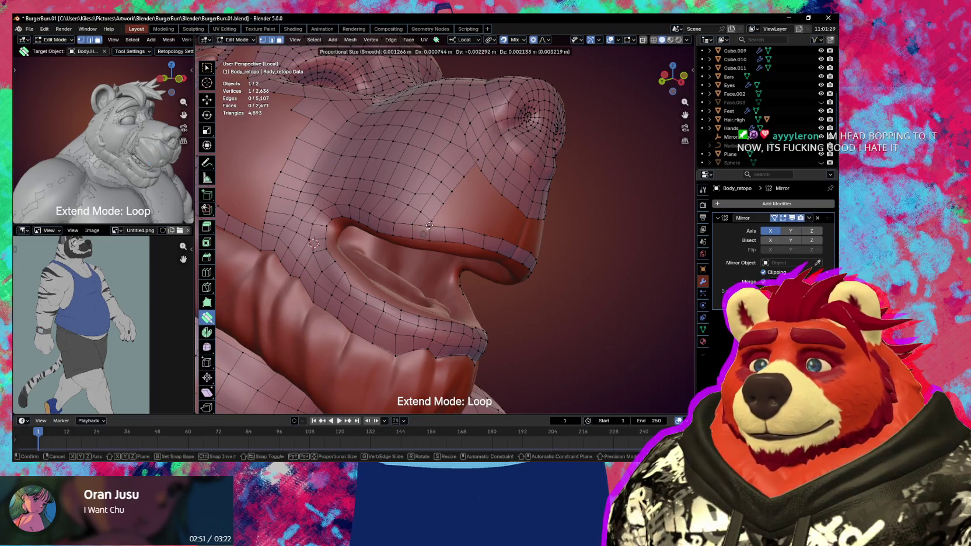
{"action": "left_click_drag", "start_coordinate": [423, 229], "coordinate": [437, 222]}
{"action": "left_click_drag", "start_coordinate": [471, 181], "coordinate": [470, 192]}
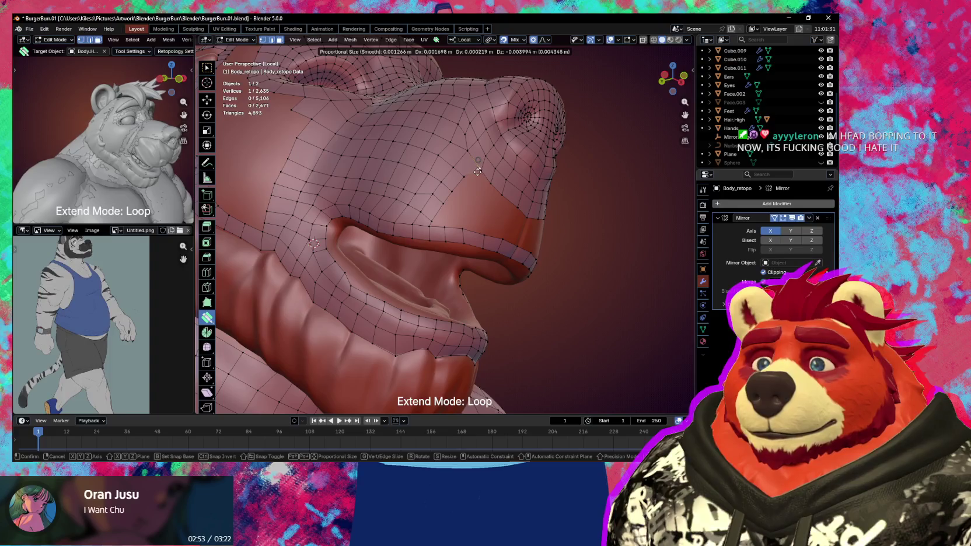
{"action": "mouse_move", "coordinate": [470, 191]}
{"action": "middle_mouse_down"}
{"action": "mouse_move", "coordinate": [408, 222]}
{"action": "mouse_move", "coordinate": [432, 217]}
{"action": "middle_mouse_up"}
{"action": "left_click", "coordinate": [421, 219]}
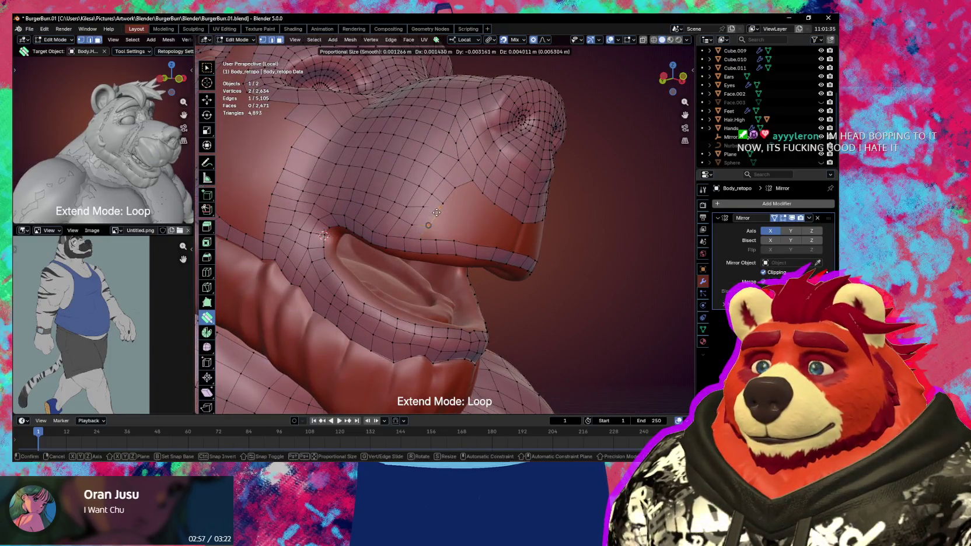
{"action": "mouse_move", "coordinate": [432, 217]}
{"action": "left_mouse_down"}
{"action": "mouse_move", "coordinate": [443, 204]}
{"action": "mouse_move", "coordinate": [434, 203]}
{"action": "left_mouse_up"}
{"action": "key", "text": "ctrl+z"}
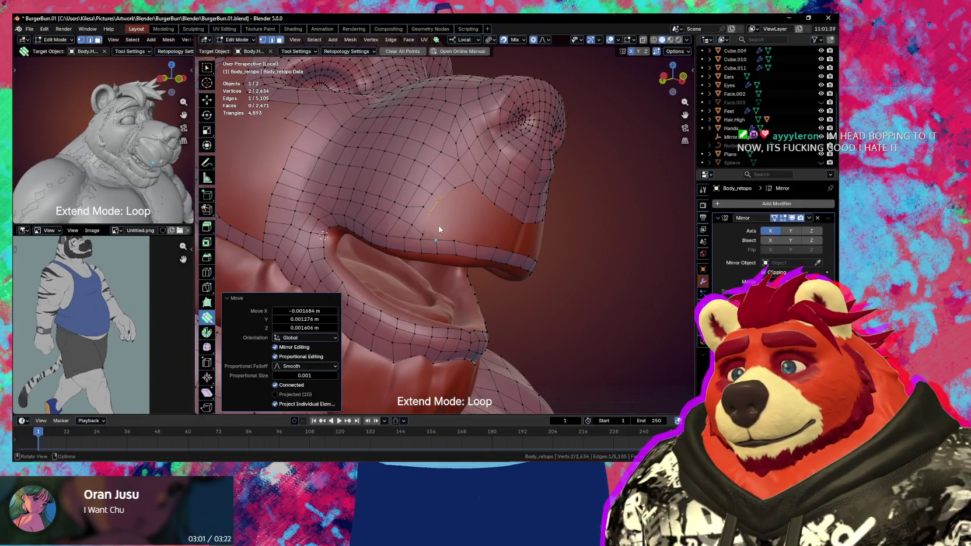
{"action": "middle_click_drag", "start_coordinate": [427, 222], "coordinate": [420, 216]}
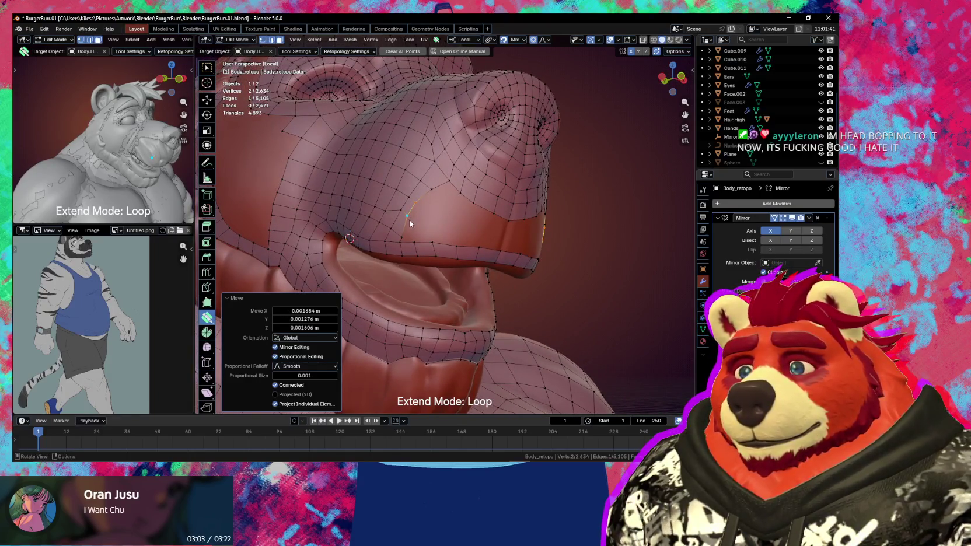
Smoothly adjust a vertex and move a short edge near the mouth to fit the sculpt.
{"action": "left_click_drag", "start_coordinate": [403, 236], "coordinate": [420, 214]}
{"action": "key", "text": "w"}
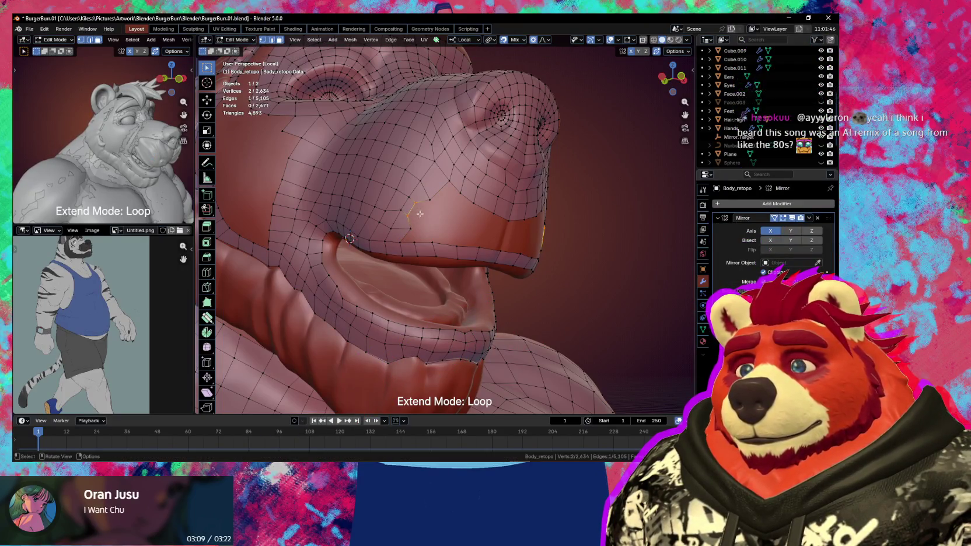
{"action": "middle_click_drag", "start_coordinate": [434, 215], "coordinate": [432, 210]}
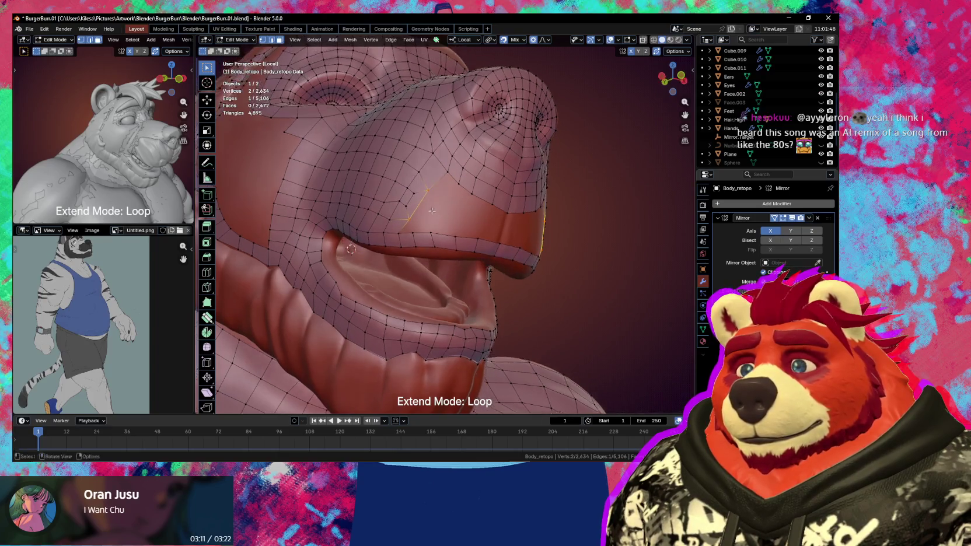
{"action": "key", "text": "g"}
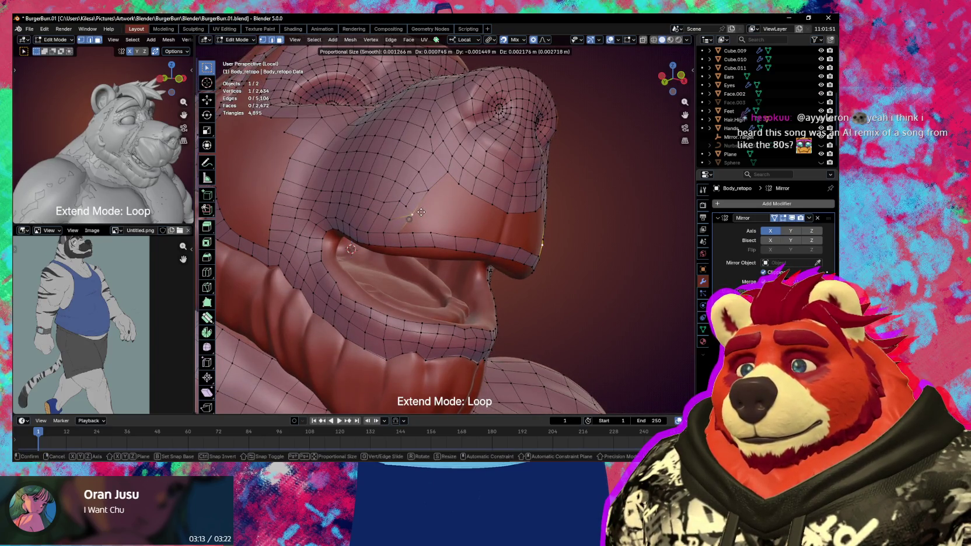
{"action": "left_click", "coordinate": [423, 206]}
{"action": "middle_click_drag", "start_coordinate": [456, 200], "coordinate": [440, 206]}
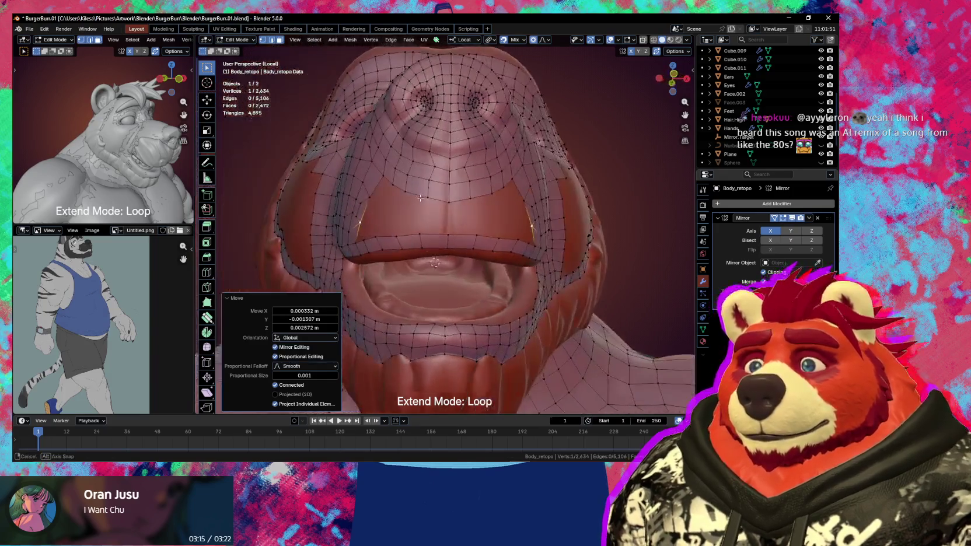
Extrude two Poly Build loops along the mouth and over the upper lip, placing a lip vertex.
{"action": "key", "text": "shift+space"}
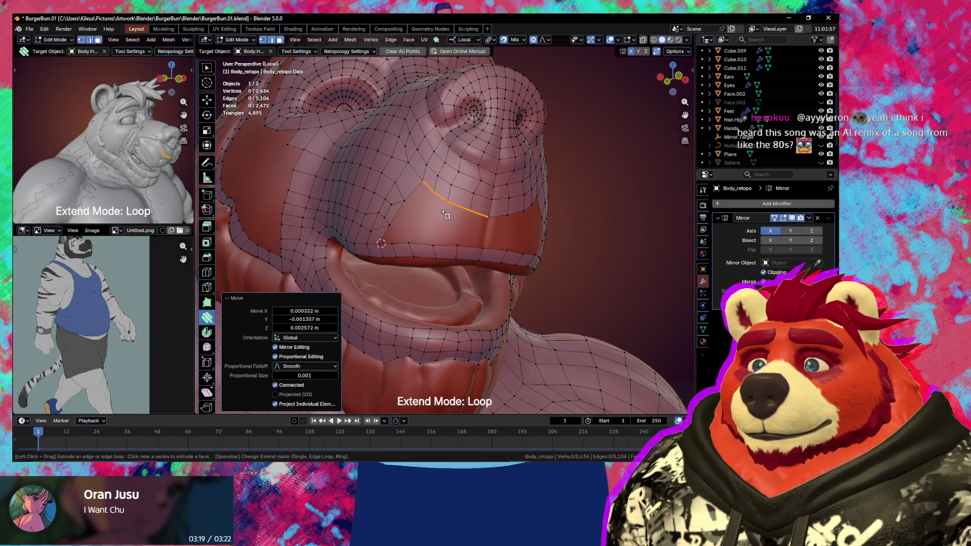
{"action": "left_click_drag", "start_coordinate": [445, 212], "coordinate": [434, 223]}
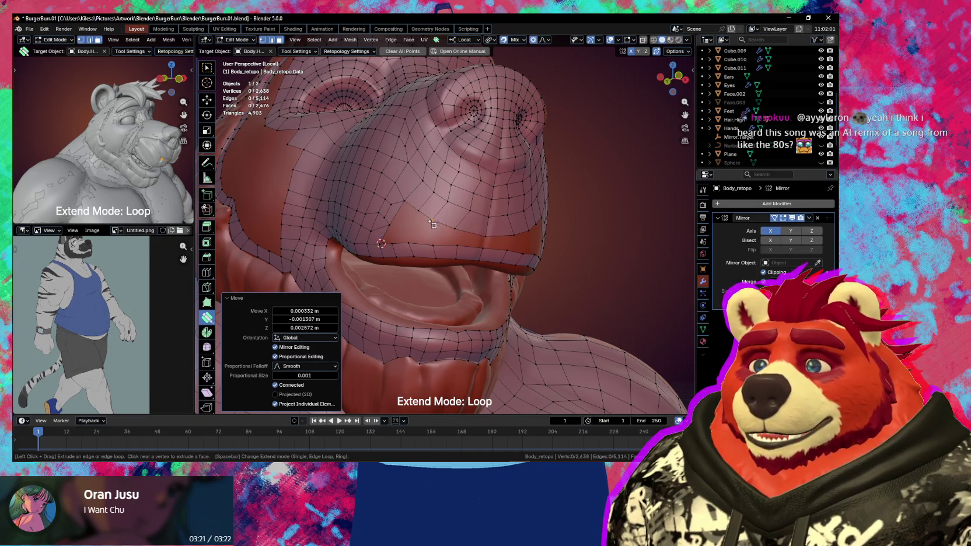
{"action": "left_click_drag", "start_coordinate": [411, 235], "coordinate": [416, 230]}
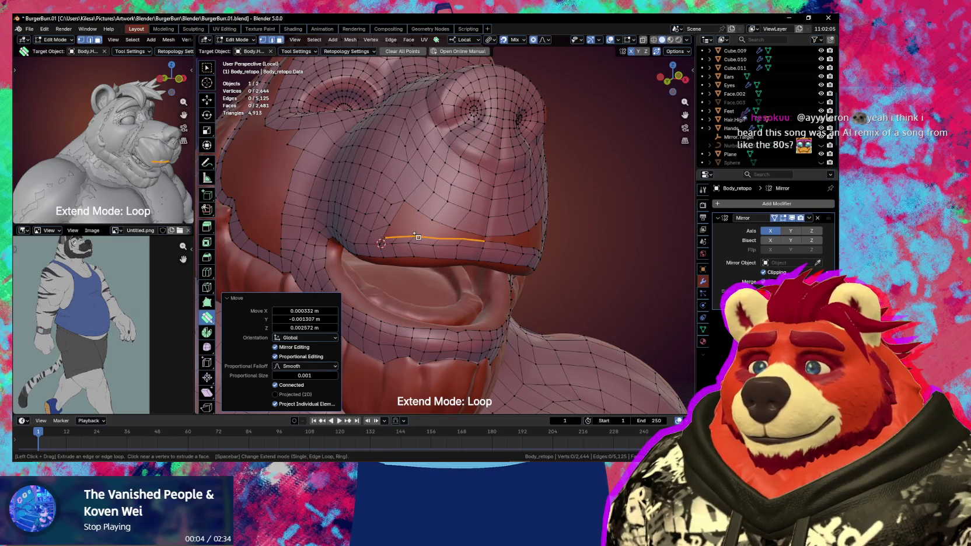
{"action": "middle_click_drag", "start_coordinate": [414, 234], "coordinate": [413, 233]}
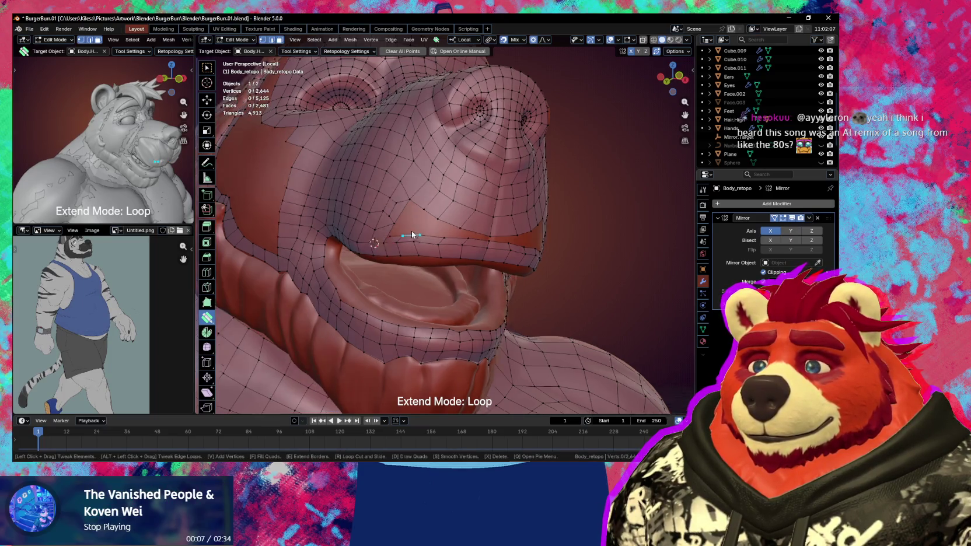
{"action": "left_click_drag", "start_coordinate": [412, 232], "coordinate": [419, 214]}
{"action": "middle_click_drag", "start_coordinate": [452, 221], "coordinate": [411, 214]}
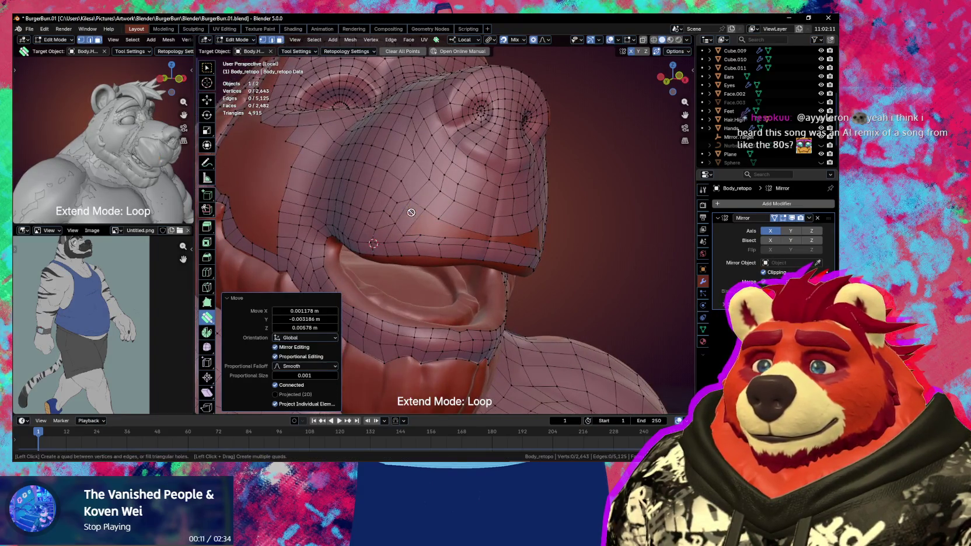
Fill quads along the lip near the mouth corner, undoing an unwanted face.
{"action": "left_click", "coordinate": [482, 237]}
{"action": "left_click", "coordinate": [437, 230]}
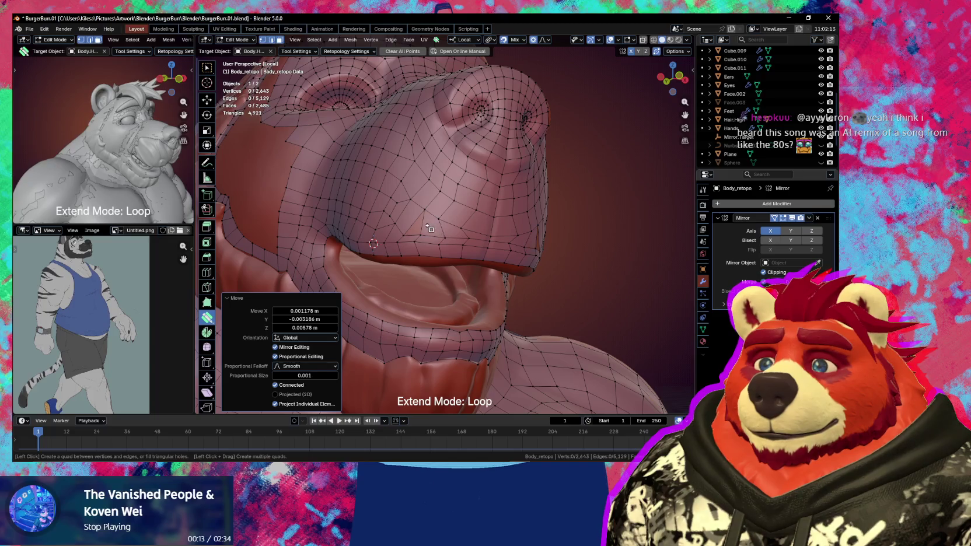
{"action": "middle_click_drag", "start_coordinate": [435, 229], "coordinate": [442, 230]}
{"action": "key", "text": "ctrl+z"}
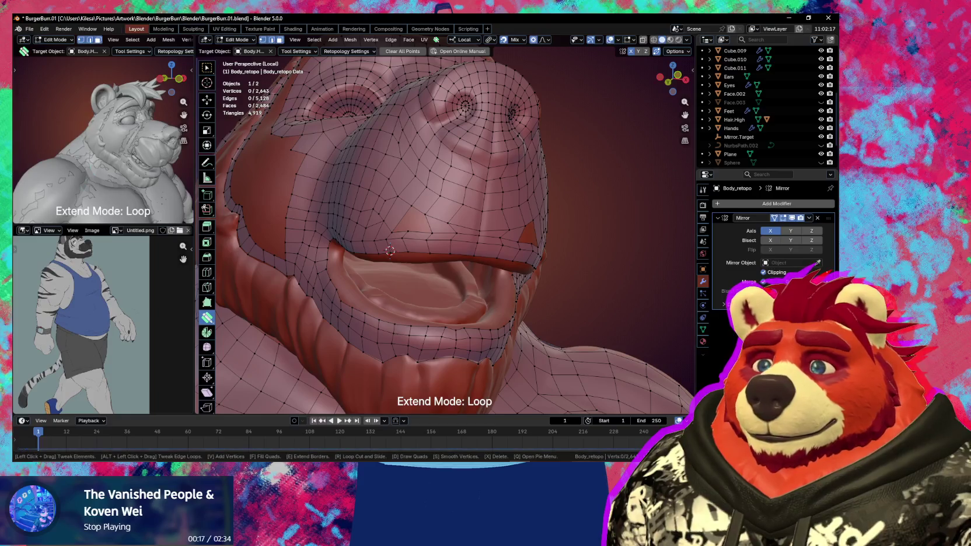
{"action": "key", "text": "alt+Tab"}
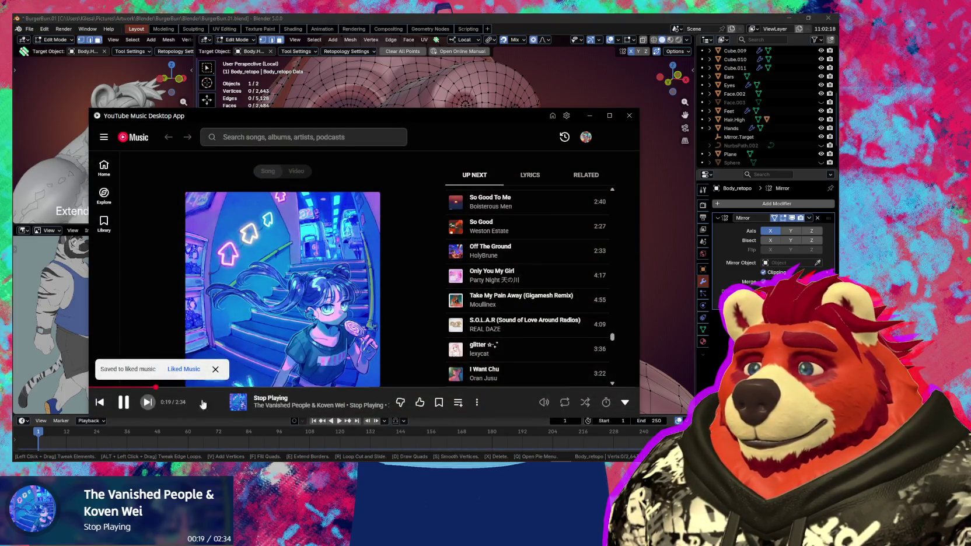
{"action": "key", "text": "alt+Tab"}
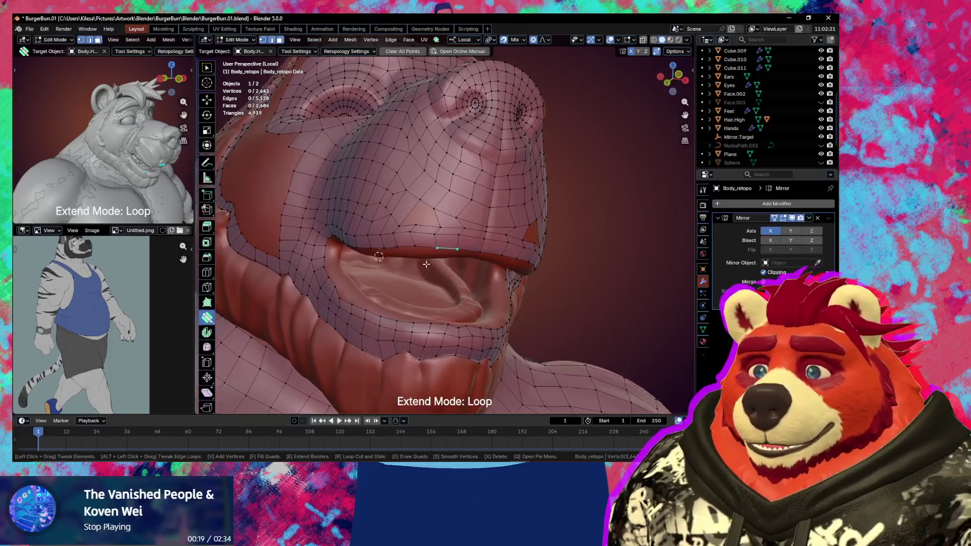
Delete the stray face above the upper lip and save BurgerBun.01.blend.
{"action": "middle_click_drag", "start_coordinate": [426, 264], "coordinate": [409, 240]}
{"action": "key", "text": "x"}
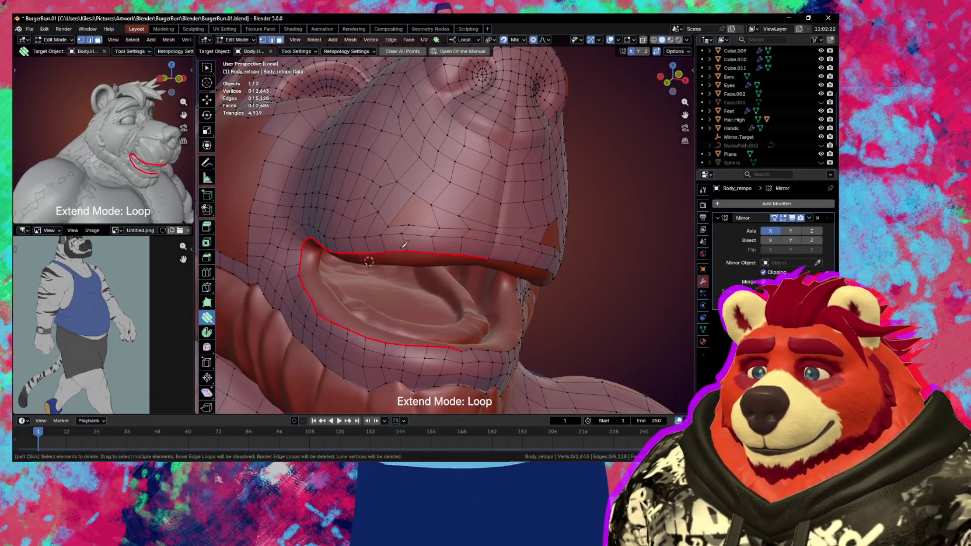
{"action": "left_click", "coordinate": [412, 212], "text": "ctrl"}
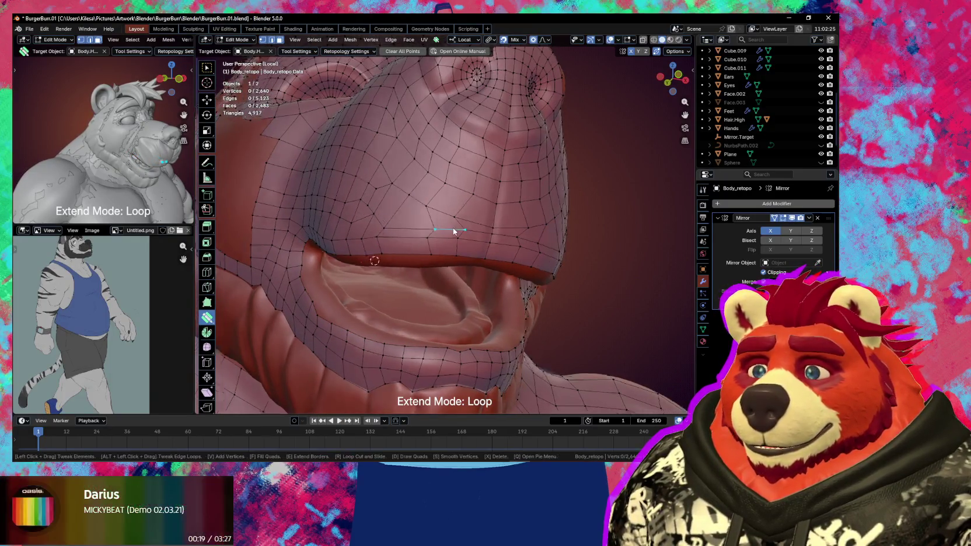
{"action": "middle_click_drag", "start_coordinate": [453, 231], "coordinate": [425, 233]}
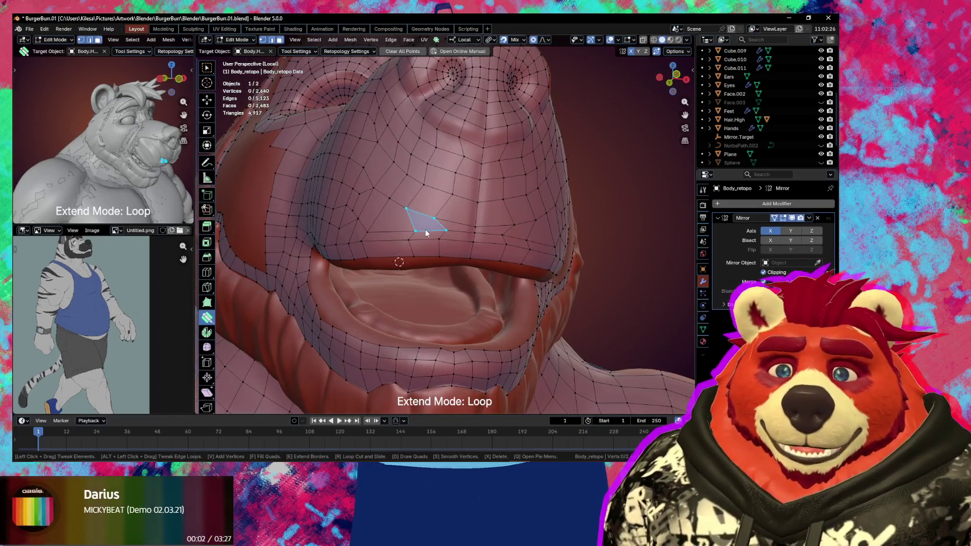
{"action": "key", "text": "ctrl+s"}
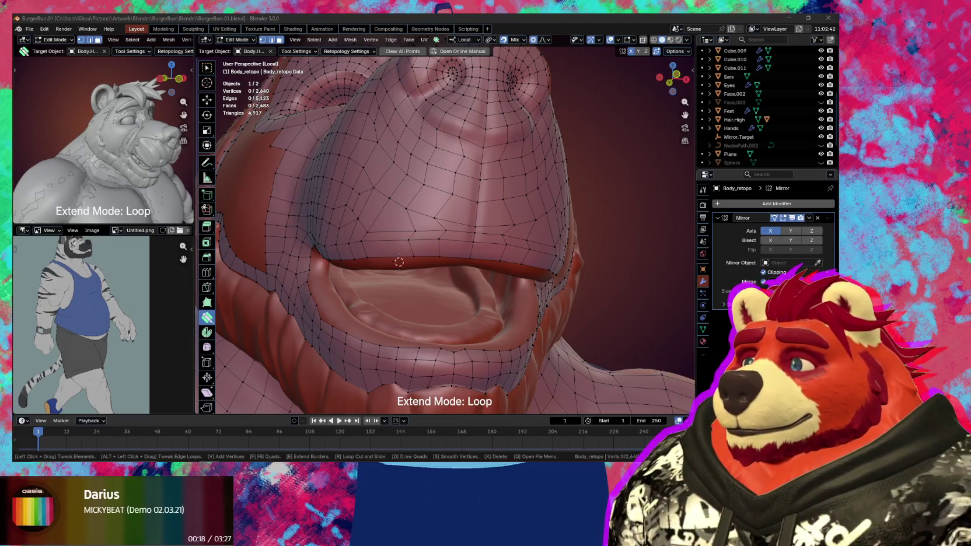
{"action": "key", "text": "alt+Tab"}
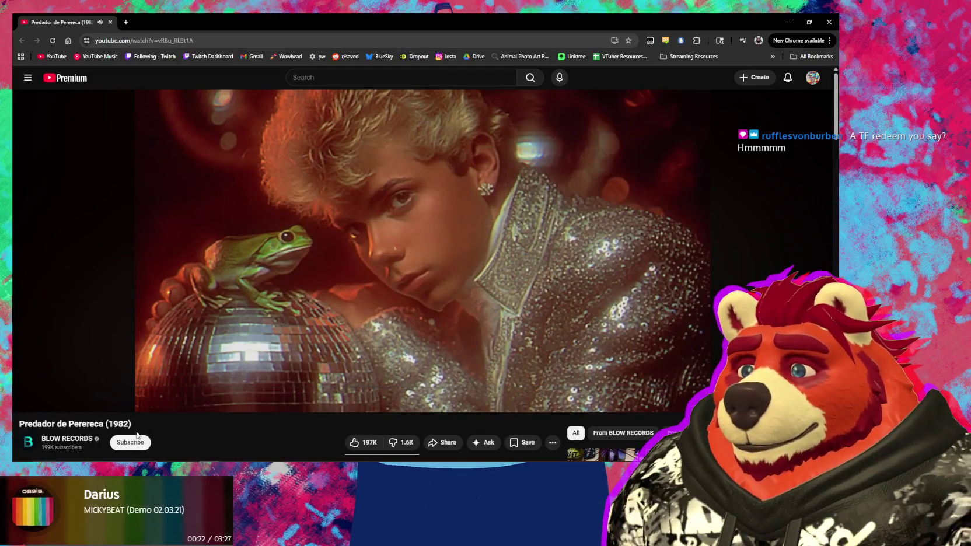
Bring the YouTube page forward and expand the video's full description.
{"action": "left_click", "coordinate": [286, 436]}
{"action": "mouse_move", "coordinate": [531, 207]}
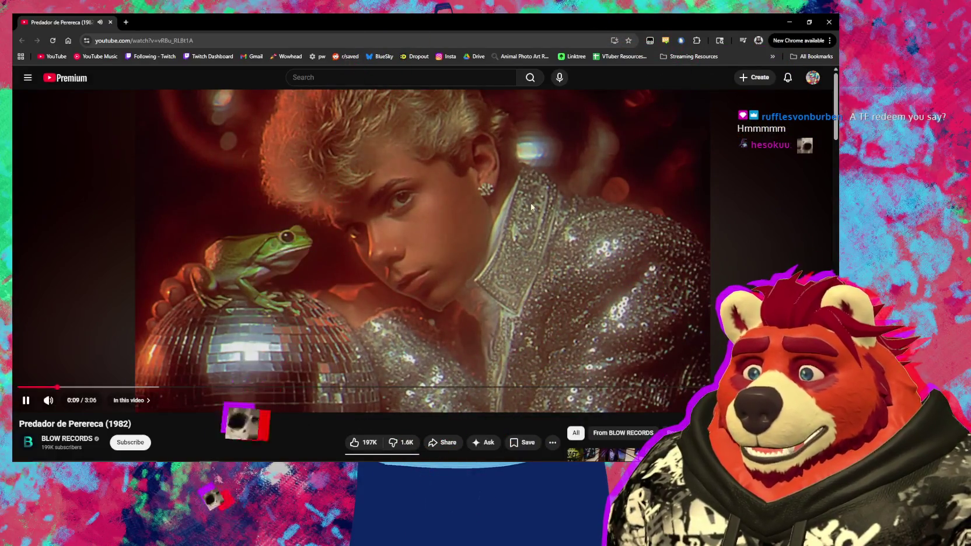
{"action": "scroll", "coordinate": [291, 373], "scroll_direction": "down", "scroll_amount": 2}
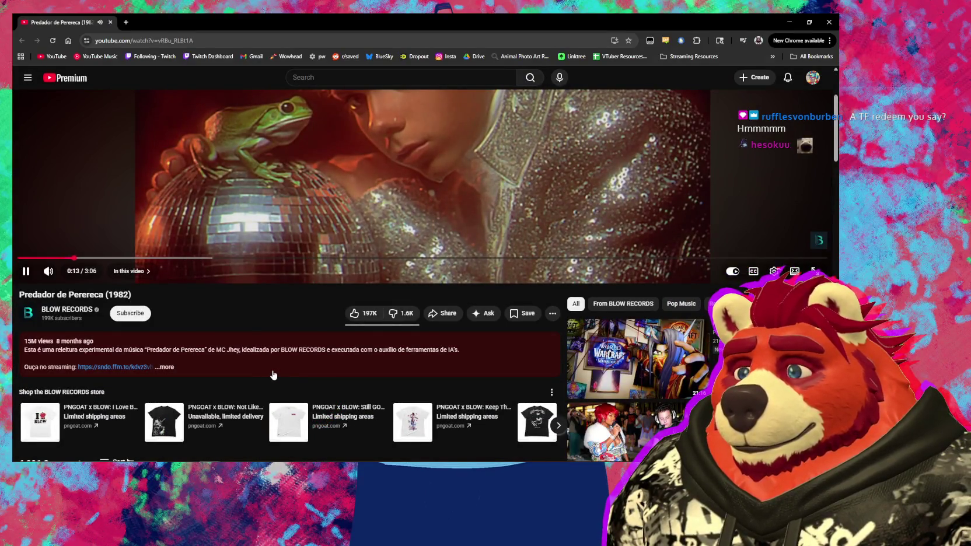
{"action": "left_click", "coordinate": [274, 375]}
{"action": "scroll", "coordinate": [273, 374], "scroll_direction": "down", "scroll_amount": 2}
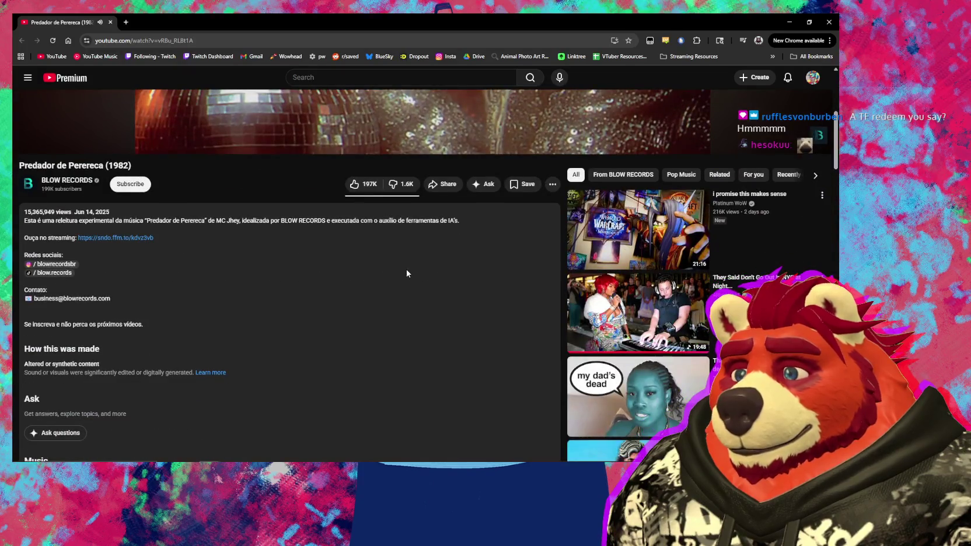
{"action": "left_click_drag", "start_coordinate": [303, 233], "coordinate": [22, 221]}
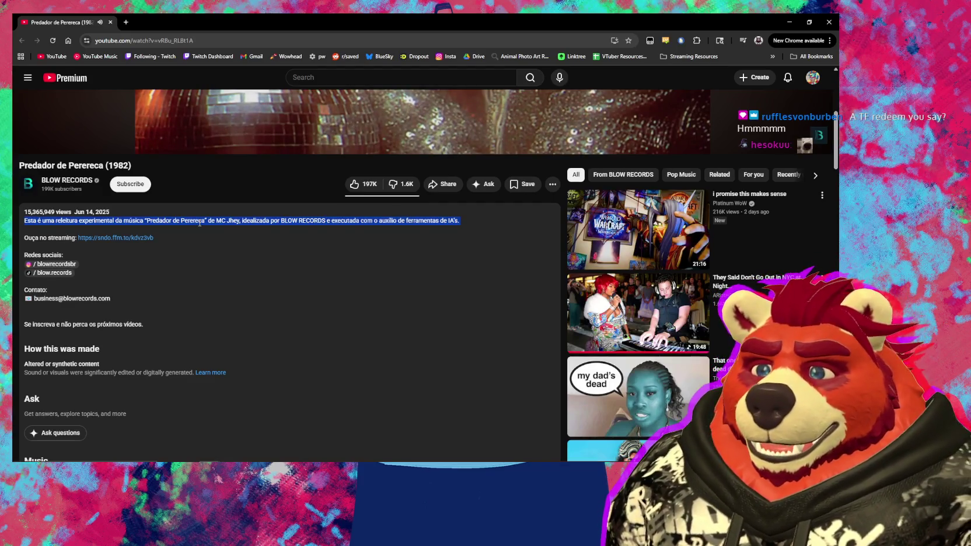
Translate the Portuguese description sentence into English.
{"action": "right_click", "coordinate": [200, 223]}
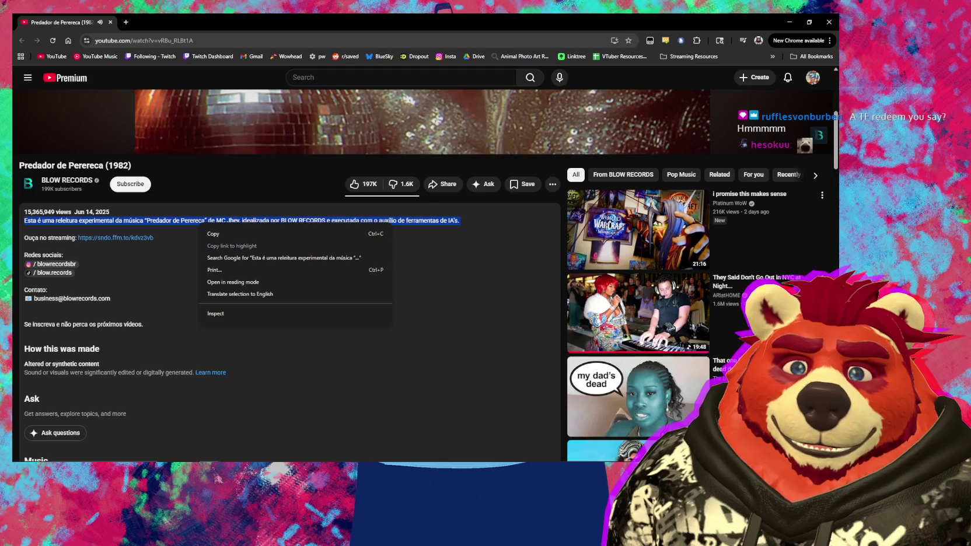
{"action": "key", "text": "alt+Tab"}
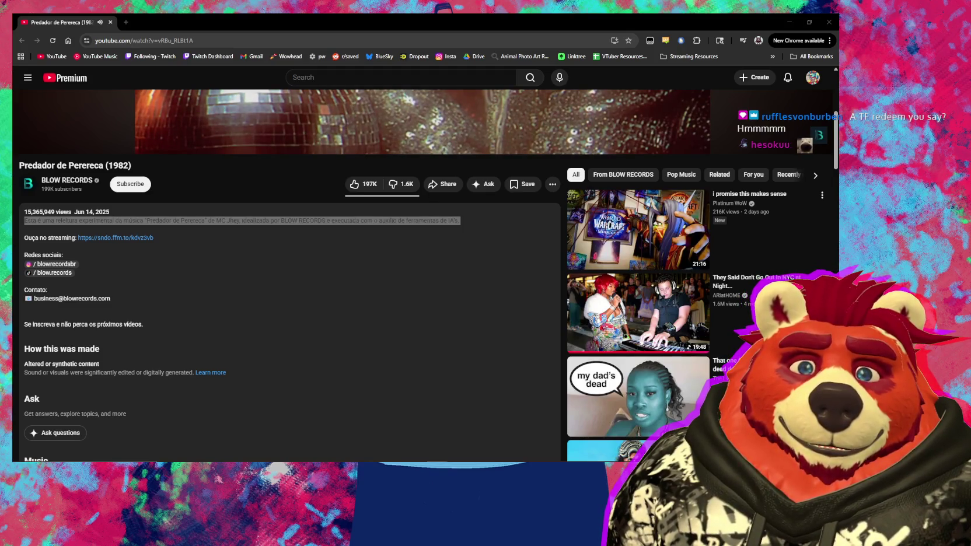
{"action": "left_click", "coordinate": [311, 289]}
{"action": "left_click_drag", "start_coordinate": [460, 221], "coordinate": [44, 221]}
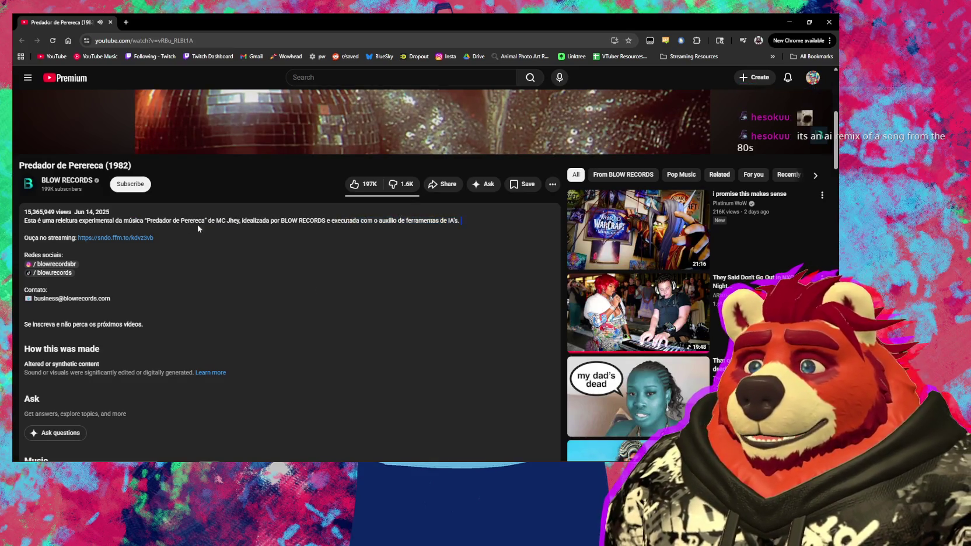
{"action": "right_click", "coordinate": [35, 222]}
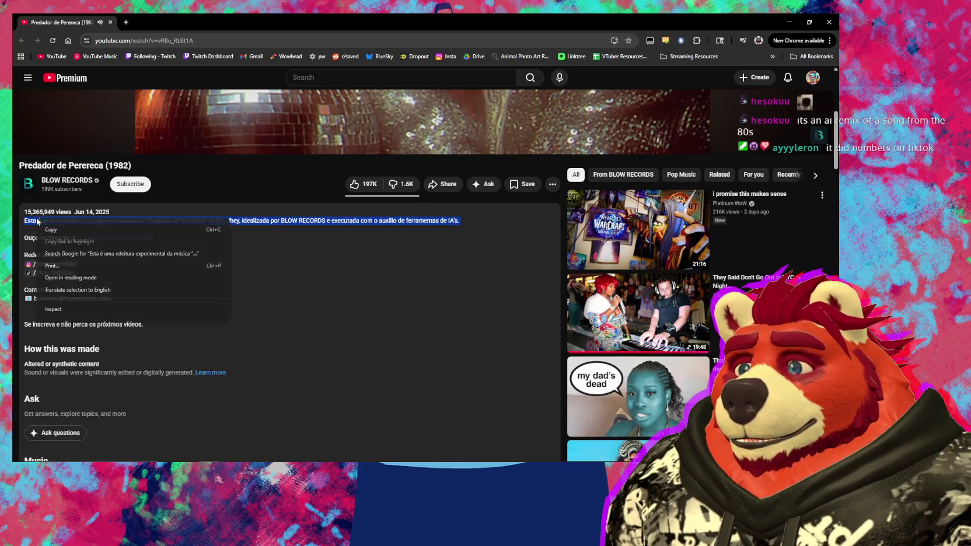
{"action": "left_click", "coordinate": [100, 290]}
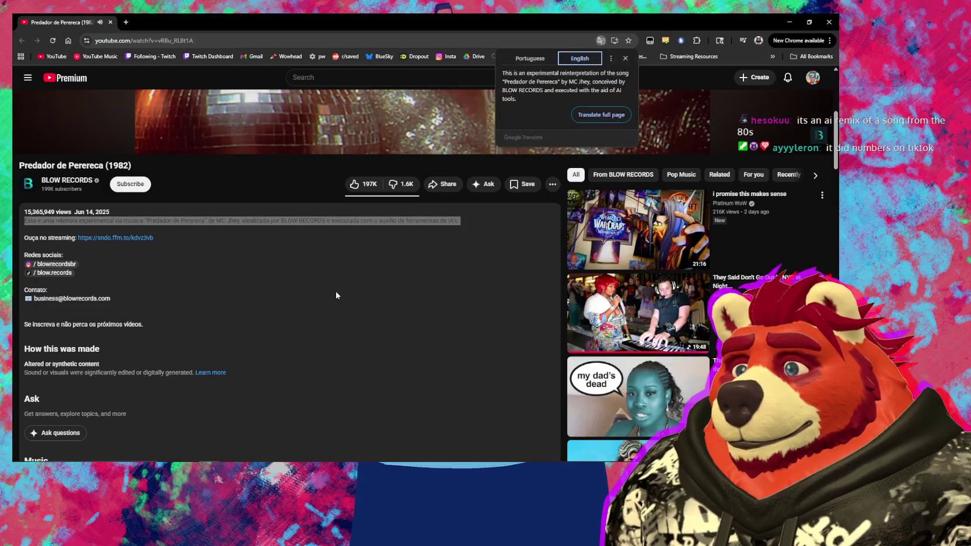
{"action": "left_click", "coordinate": [414, 281]}
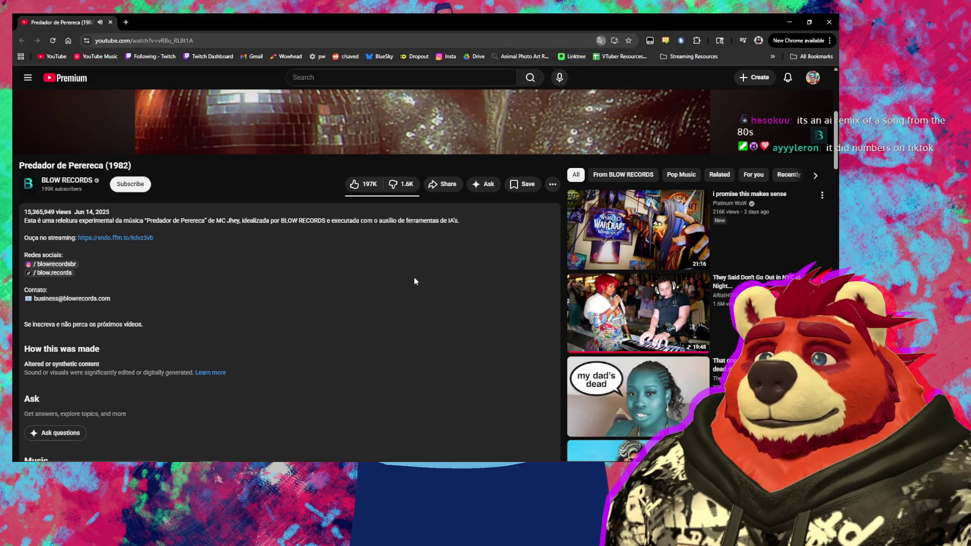
Scroll through the description and comments, then close the browser.
{"action": "scroll", "coordinate": [306, 379], "scroll_direction": "down", "scroll_amount": 3}
{"action": "scroll", "coordinate": [307, 383], "scroll_direction": "down", "scroll_amount": 3}
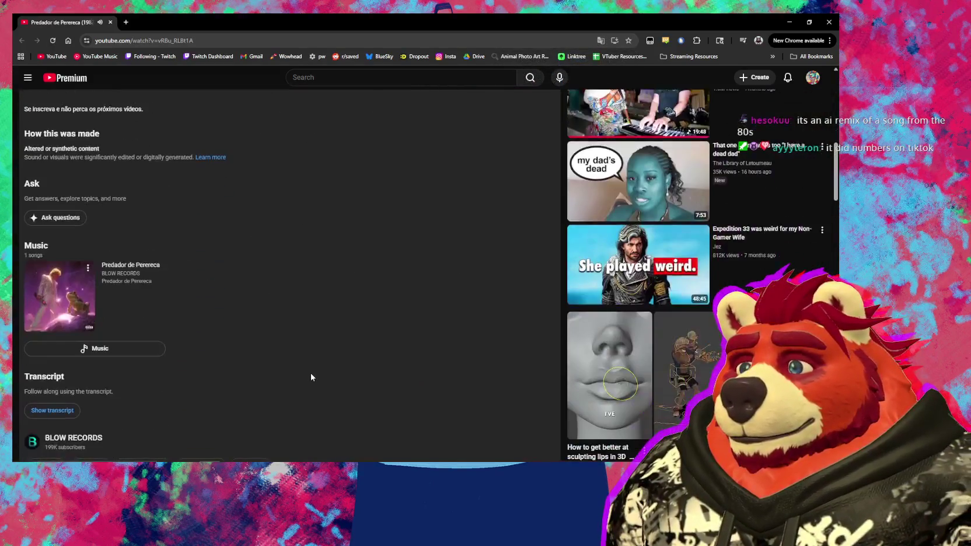
{"action": "scroll", "coordinate": [307, 383], "scroll_direction": "down", "scroll_amount": 2}
{"action": "scroll", "coordinate": [311, 376], "scroll_direction": "down", "scroll_amount": 3}
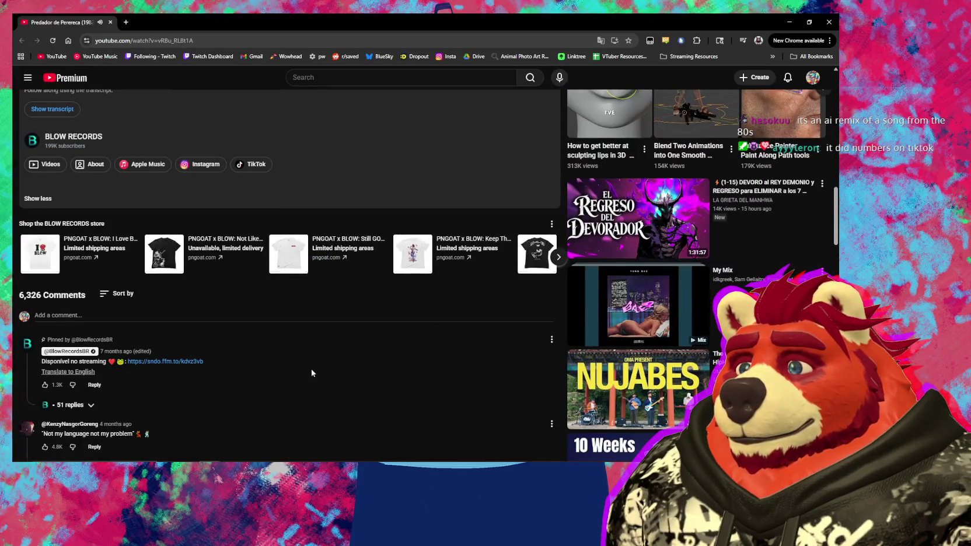
{"action": "scroll", "coordinate": [311, 373], "scroll_direction": "up", "scroll_amount": 3}
{"action": "scroll", "coordinate": [311, 373], "scroll_direction": "up", "scroll_amount": 3}
{"action": "scroll", "coordinate": [311, 371], "scroll_direction": "down", "scroll_amount": 3}
{"action": "scroll", "coordinate": [312, 371], "scroll_direction": "down", "scroll_amount": 3}
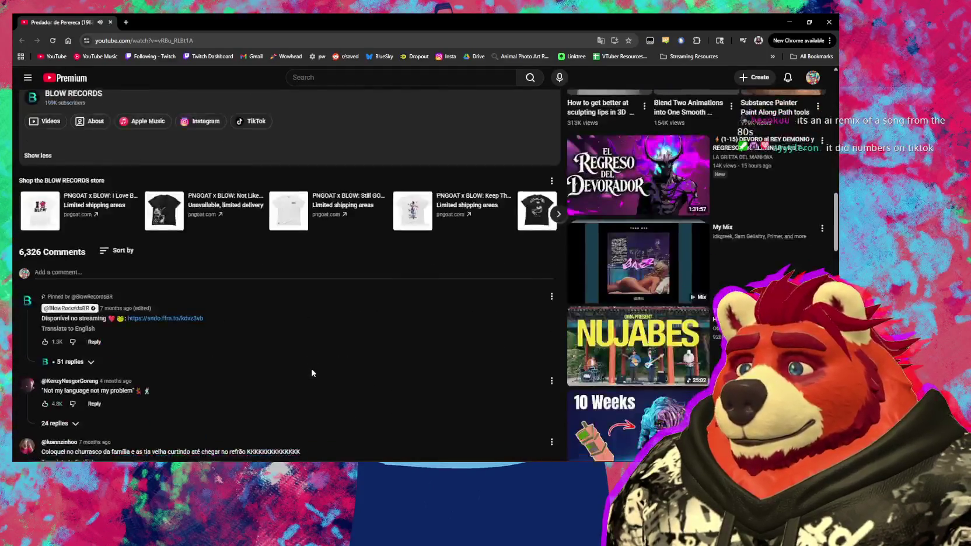
{"action": "scroll", "coordinate": [311, 372], "scroll_direction": "down", "scroll_amount": 1}
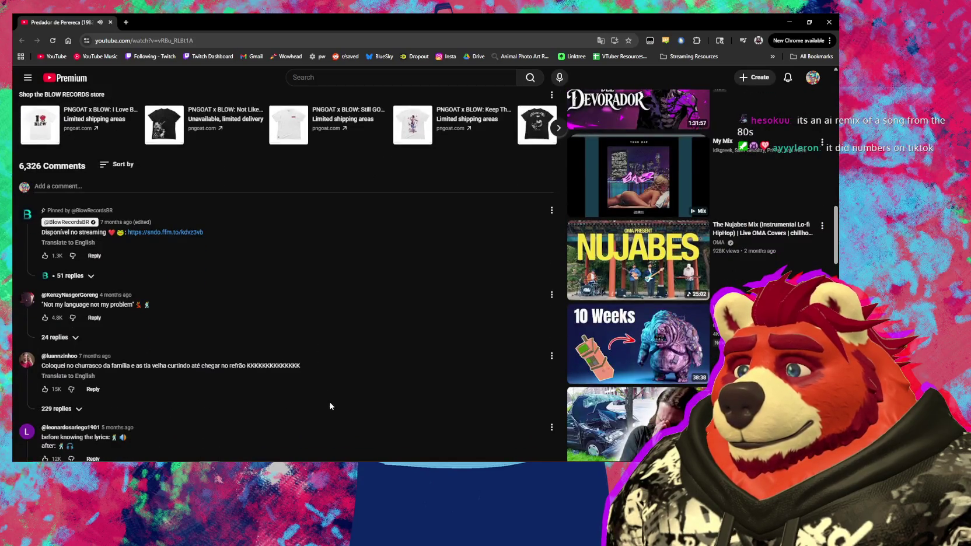
{"action": "scroll", "coordinate": [329, 407], "scroll_direction": "up", "scroll_amount": 3}
{"action": "scroll", "coordinate": [330, 406], "scroll_direction": "up", "scroll_amount": 6}
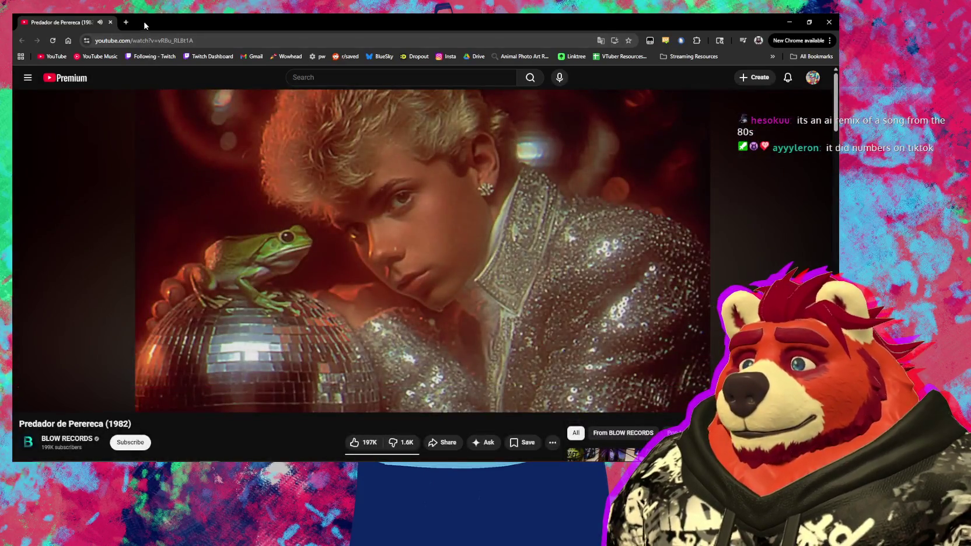
{"action": "left_click", "coordinate": [110, 22]}
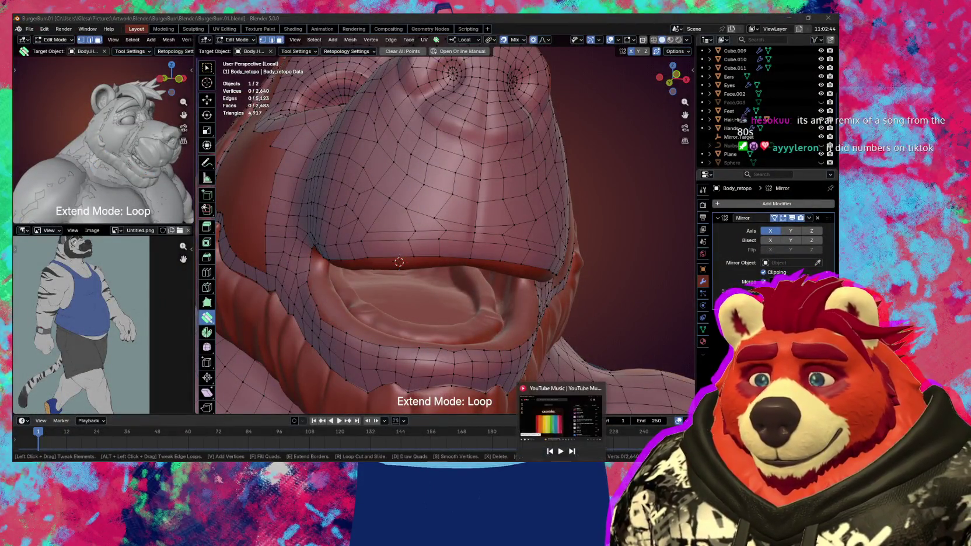
Smooth the mesh around the lips and cheek with the Smooth Vertices brush.
{"action": "left_click", "coordinate": [561, 451]}
{"action": "mouse_move", "coordinate": [525, 303]}
{"action": "middle_mouse_down"}
{"action": "mouse_move", "coordinate": [476, 279]}
{"action": "mouse_move", "coordinate": [458, 210]}
{"action": "middle_mouse_up"}
{"action": "key", "text": "s"}
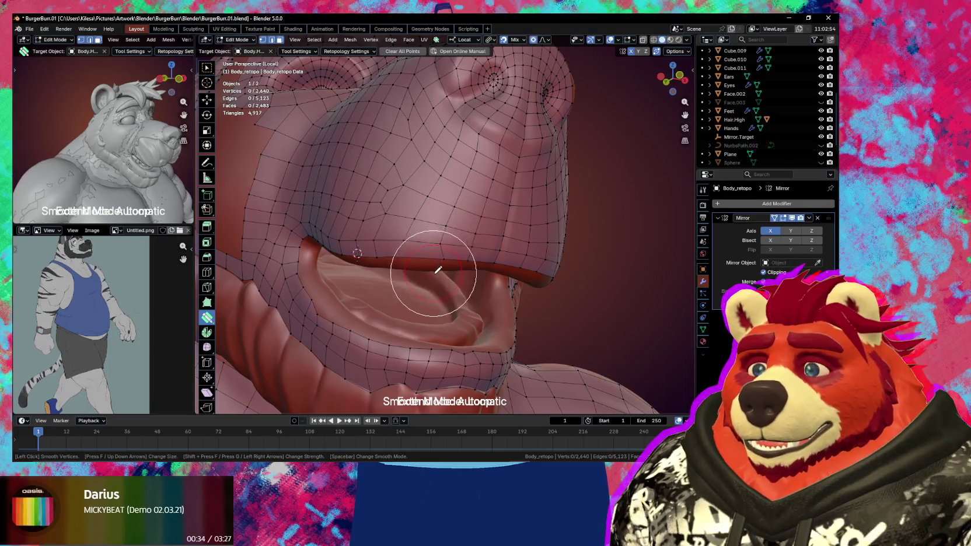
{"action": "key", "text": "s"}
{"action": "mouse_move", "coordinate": [429, 263]}
{"action": "middle_mouse_down"}
{"action": "mouse_move", "coordinate": [434, 228]}
{"action": "mouse_move", "coordinate": [411, 241]}
{"action": "middle_mouse_up"}
{"action": "key", "text": "s"}
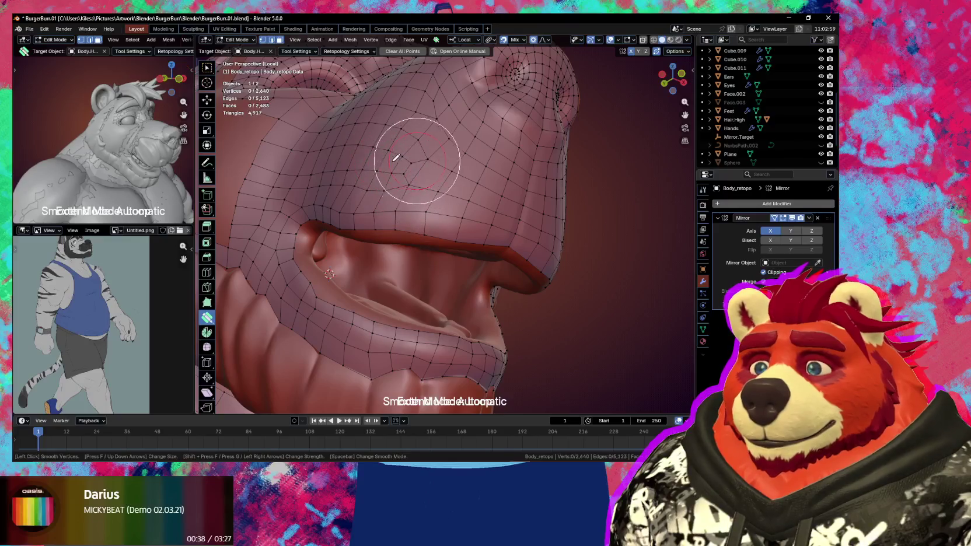
{"action": "mouse_move", "coordinate": [402, 193]}
{"action": "middle_mouse_down"}
{"action": "mouse_move", "coordinate": [425, 202]}
{"action": "mouse_move", "coordinate": [455, 145]}
{"action": "middle_mouse_up"}
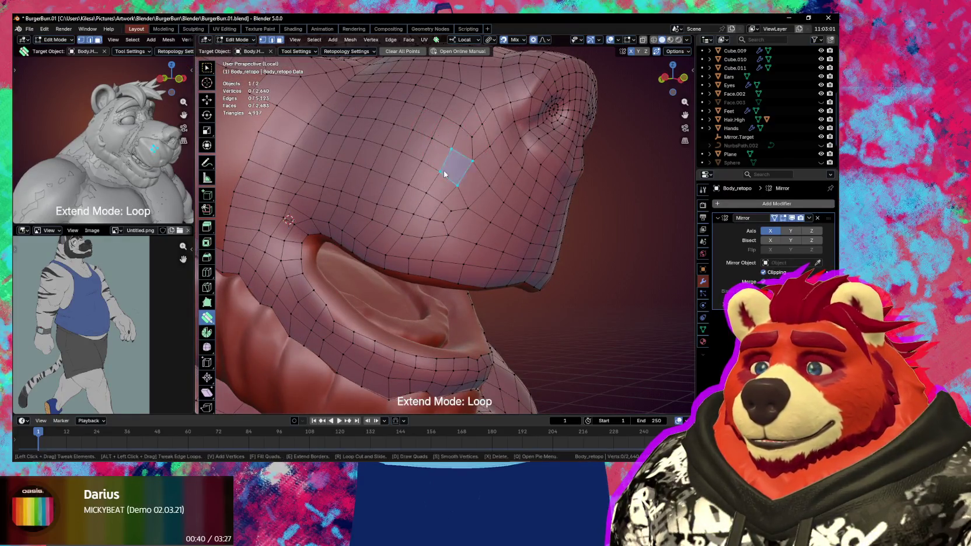
{"action": "scroll", "coordinate": [453, 169], "scroll_direction": "down", "scroll_amount": 2}
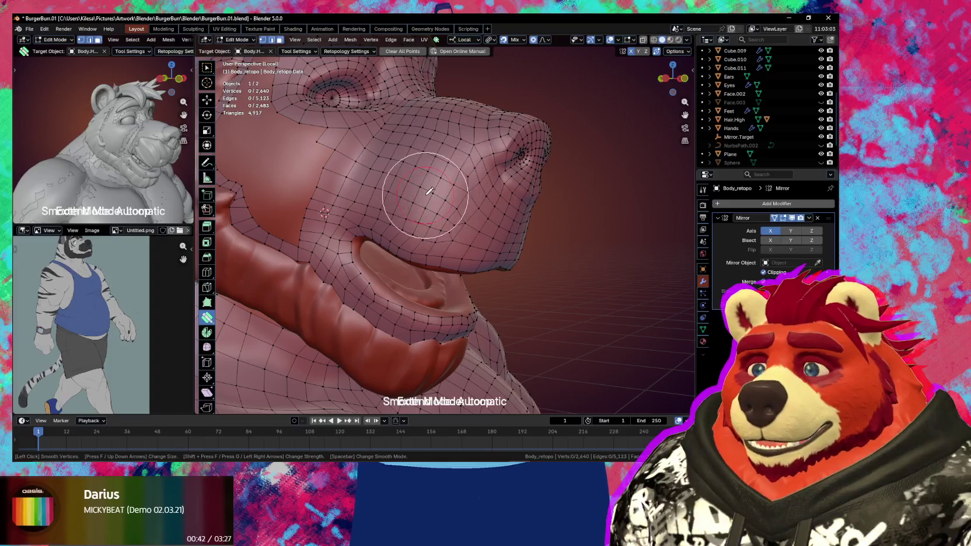
{"action": "middle_click_drag", "start_coordinate": [412, 206], "coordinate": [429, 191]}
Smooth the lower lip loop from below and the front, then render with F12.
{"action": "key", "text": "s"}
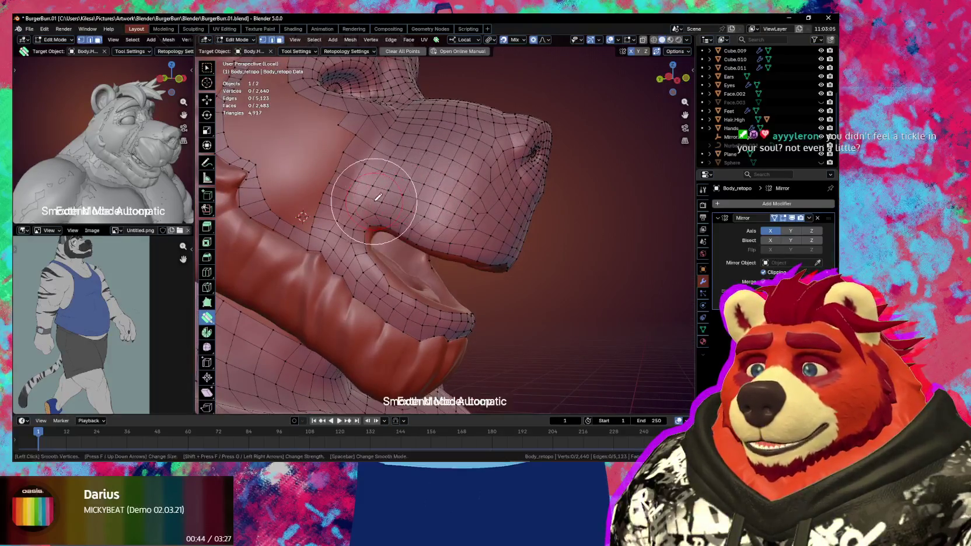
{"action": "mouse_move", "coordinate": [380, 272]}
{"action": "middle_mouse_down"}
{"action": "mouse_move", "coordinate": [373, 256]}
{"action": "mouse_move", "coordinate": [347, 282]}
{"action": "mouse_move", "coordinate": [389, 266]}
{"action": "middle_mouse_up"}
{"action": "scroll", "coordinate": [387, 255], "scroll_direction": "up", "scroll_amount": 2}
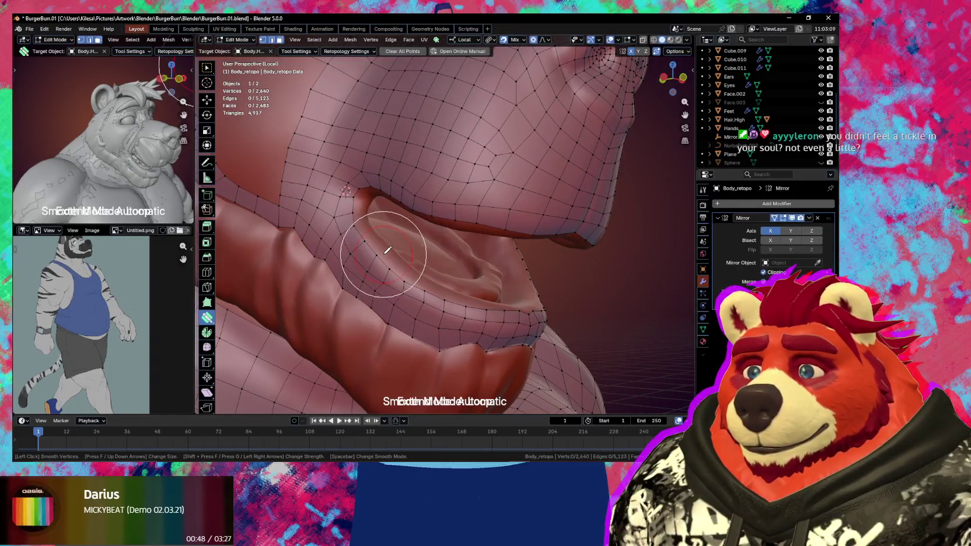
{"action": "middle_click_drag", "start_coordinate": [373, 228], "coordinate": [396, 275]}
{"action": "left_click", "coordinate": [396, 274]}
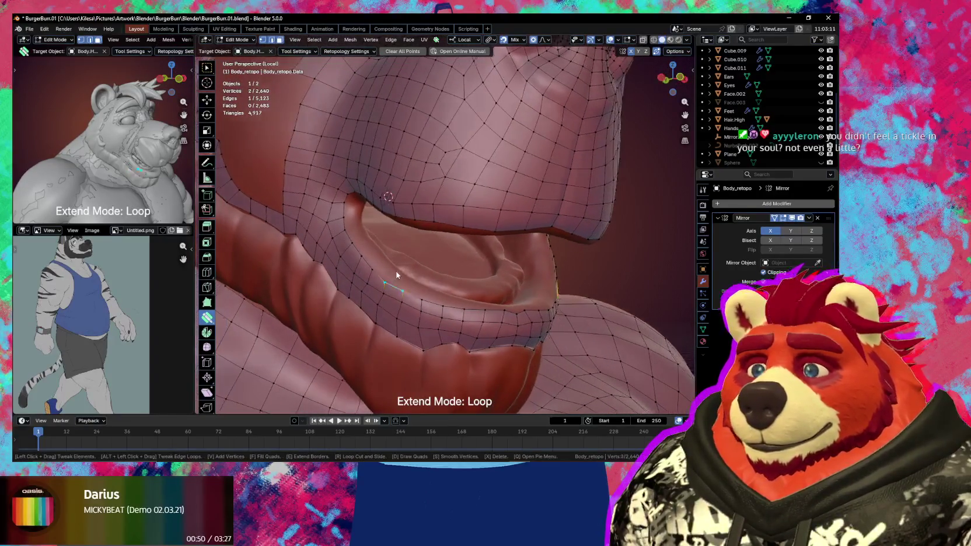
{"action": "key", "text": "s"}
{"action": "left_click_drag", "start_coordinate": [408, 264], "coordinate": [501, 313]}
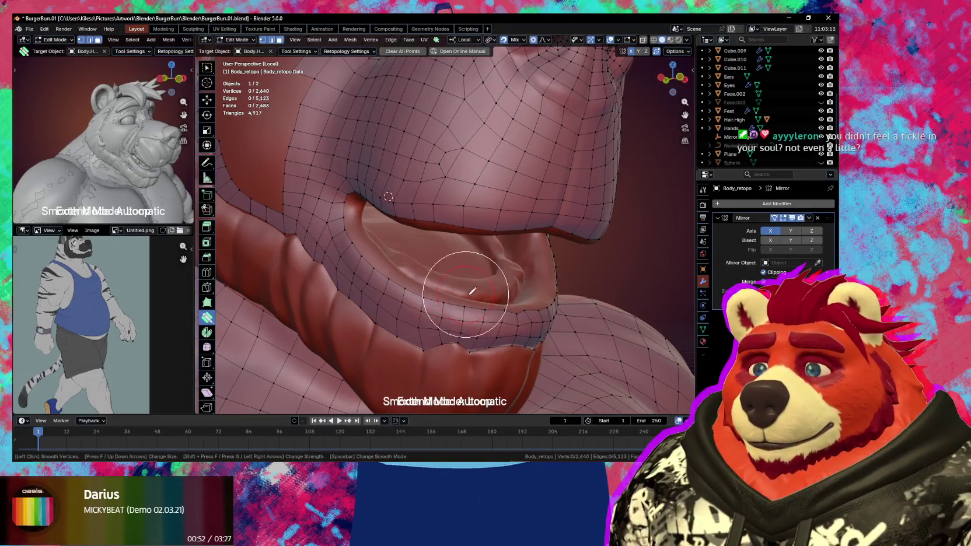
{"action": "middle_click_drag", "start_coordinate": [500, 313], "coordinate": [481, 277]}
{"action": "key", "text": "s"}
{"action": "left_click_drag", "start_coordinate": [482, 277], "coordinate": [472, 299]}
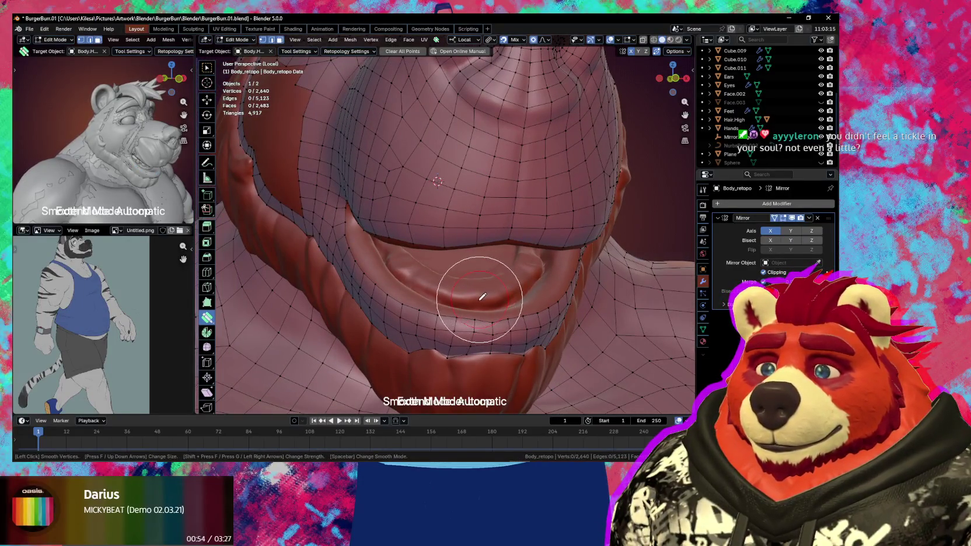
{"action": "mouse_move", "coordinate": [471, 299]}
{"action": "middle_mouse_down"}
{"action": "mouse_move", "coordinate": [488, 286]}
{"action": "mouse_move", "coordinate": [445, 264]}
{"action": "middle_mouse_up"}
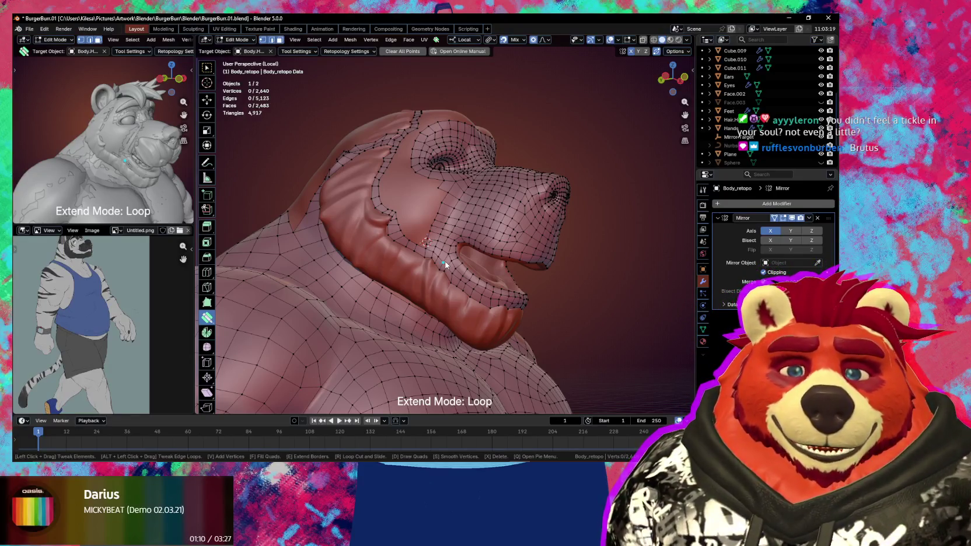
{"action": "key", "text": "F12"}
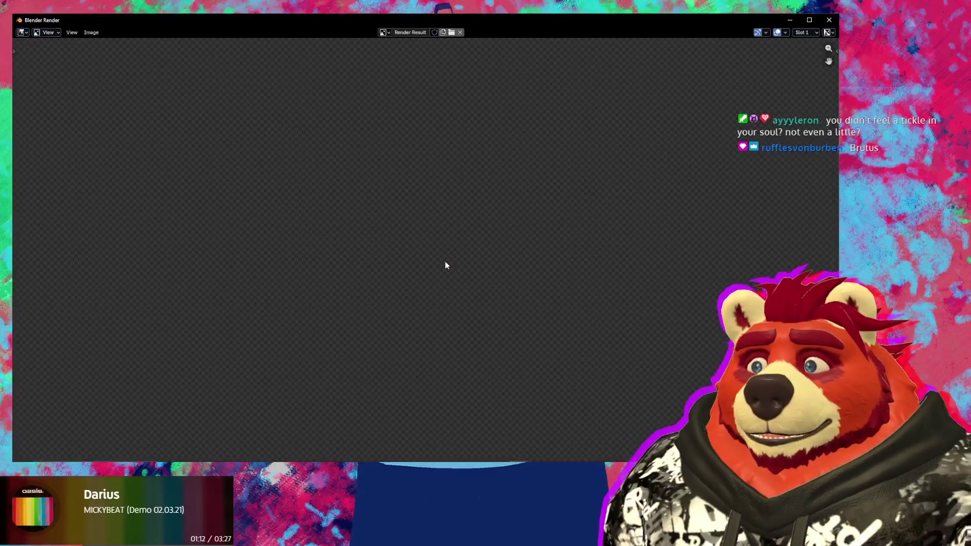
Close the render result window, then minimize the VNyan avatar window.
{"action": "left_click", "coordinate": [829, 20]}
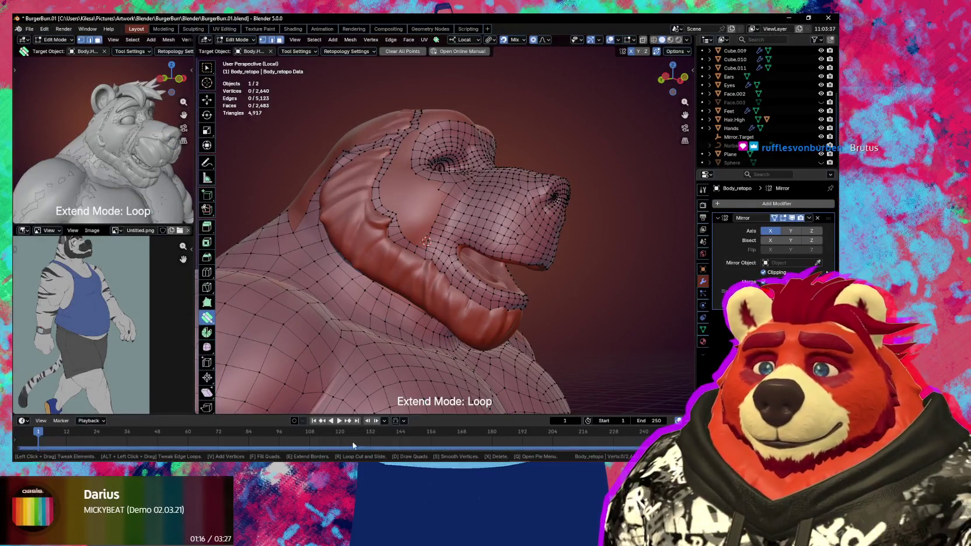
{"action": "key", "text": "alt+Tab"}
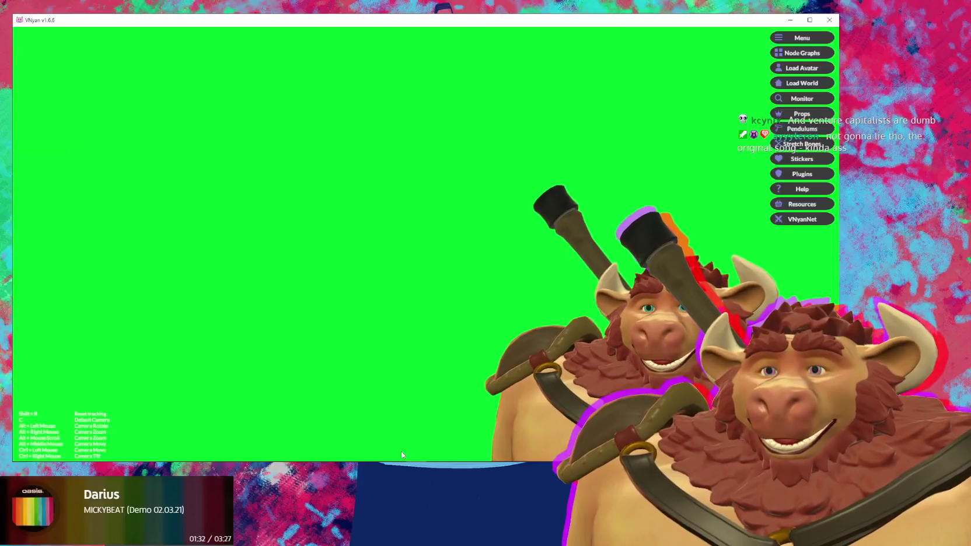
{"action": "left_click", "coordinate": [782, 26]}
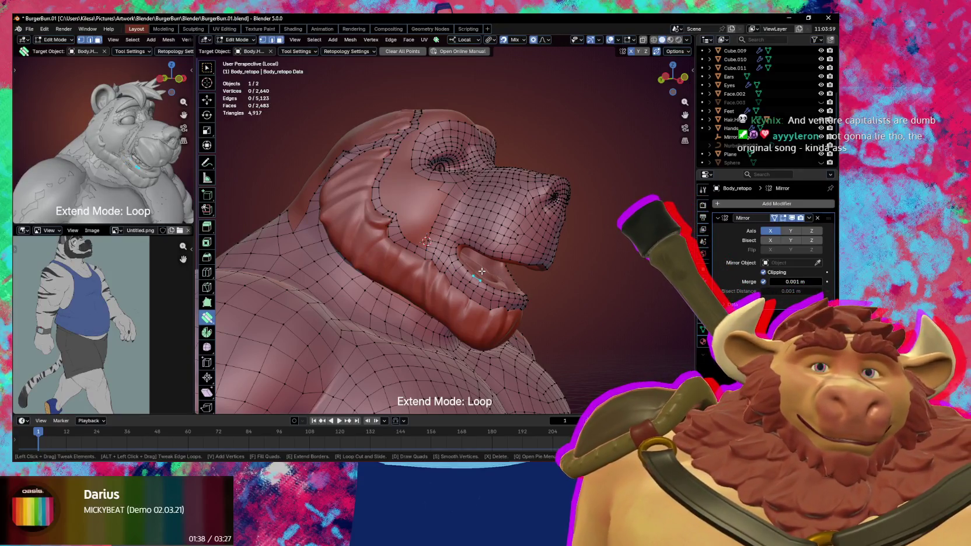
Extrude two quad strips from the lower cheek boundary, merging one vertex and repositioning another.
{"action": "middle_click_drag", "start_coordinate": [569, 316], "coordinate": [555, 323]}
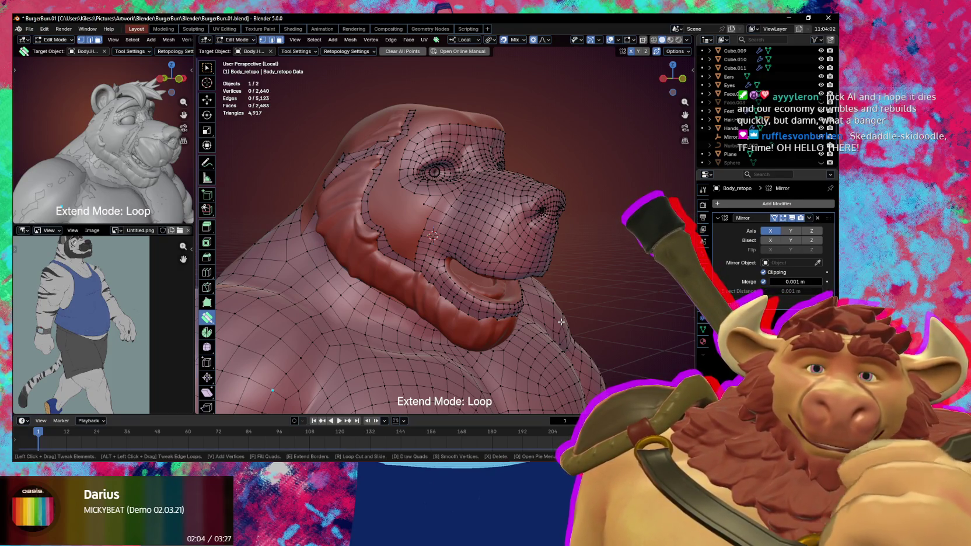
{"action": "middle_click_drag", "start_coordinate": [560, 322], "coordinate": [494, 249]}
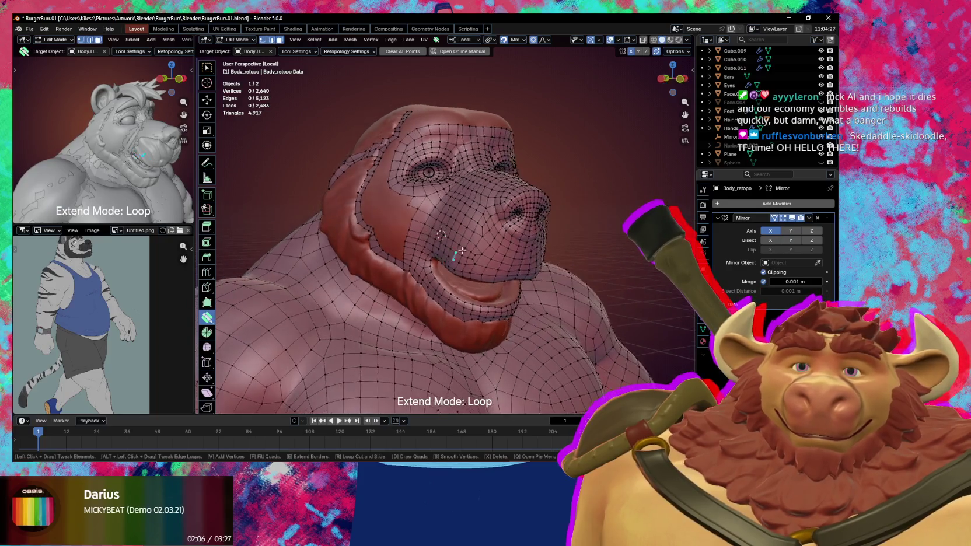
{"action": "scroll", "coordinate": [494, 248], "scroll_direction": "up", "scroll_amount": 1}
{"action": "scroll", "coordinate": [485, 246], "scroll_direction": "up", "scroll_amount": 1}
{"action": "scroll", "coordinate": [466, 242], "scroll_direction": "up", "scroll_amount": 2}
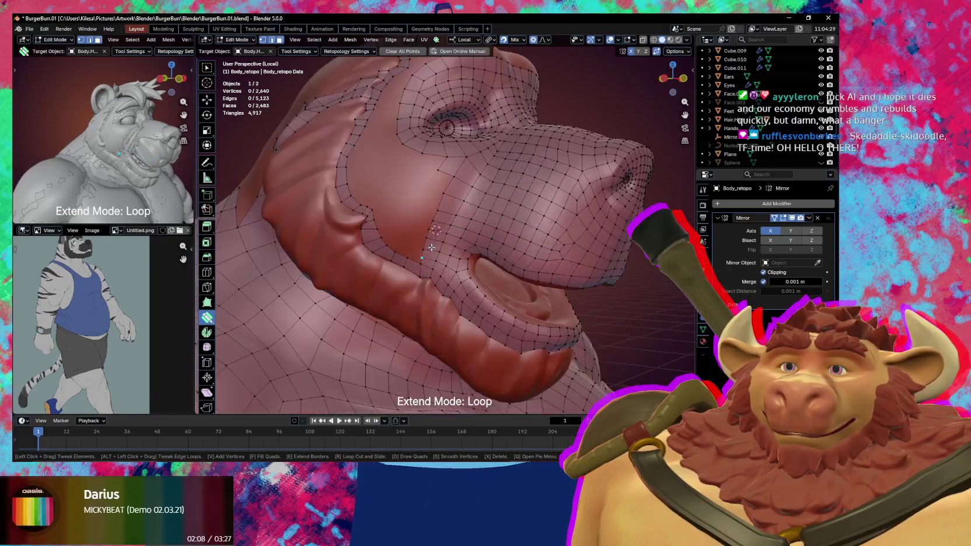
{"action": "scroll", "coordinate": [449, 238], "scroll_direction": "up", "scroll_amount": 2}
{"action": "left_click_drag", "start_coordinate": [423, 216], "coordinate": [417, 210]}
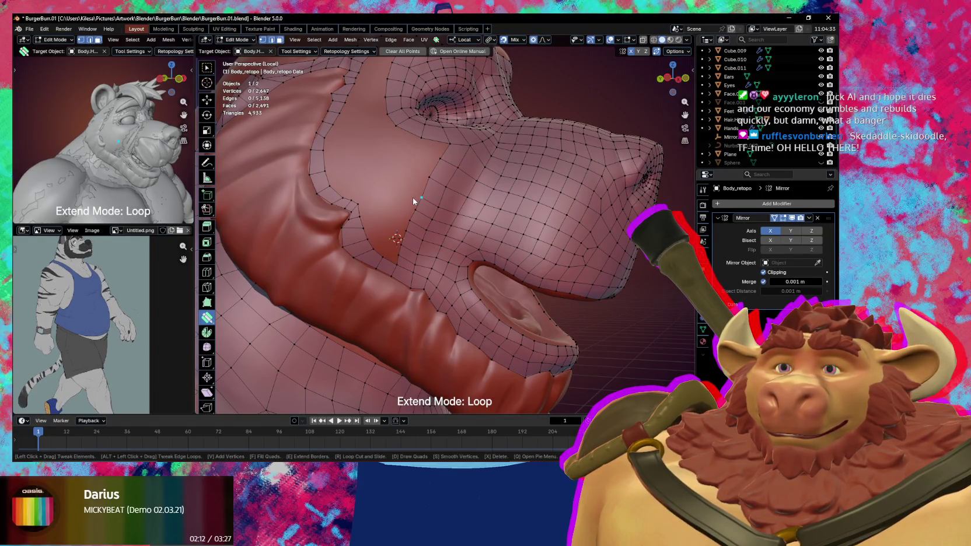
{"action": "left_click_drag", "start_coordinate": [413, 192], "coordinate": [402, 181]}
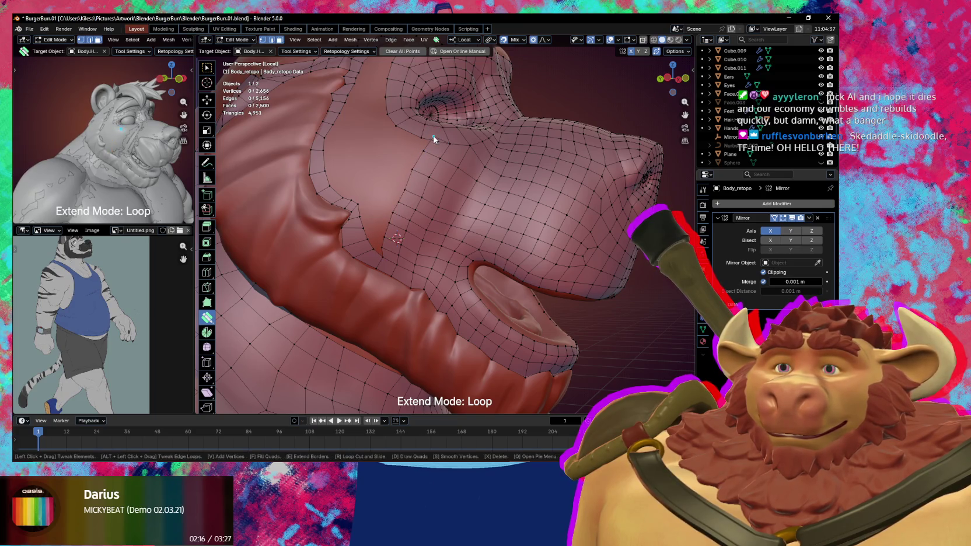
{"action": "left_click_drag", "start_coordinate": [424, 138], "coordinate": [401, 172]}
{"action": "middle_click_drag", "start_coordinate": [402, 173], "coordinate": [375, 257]}
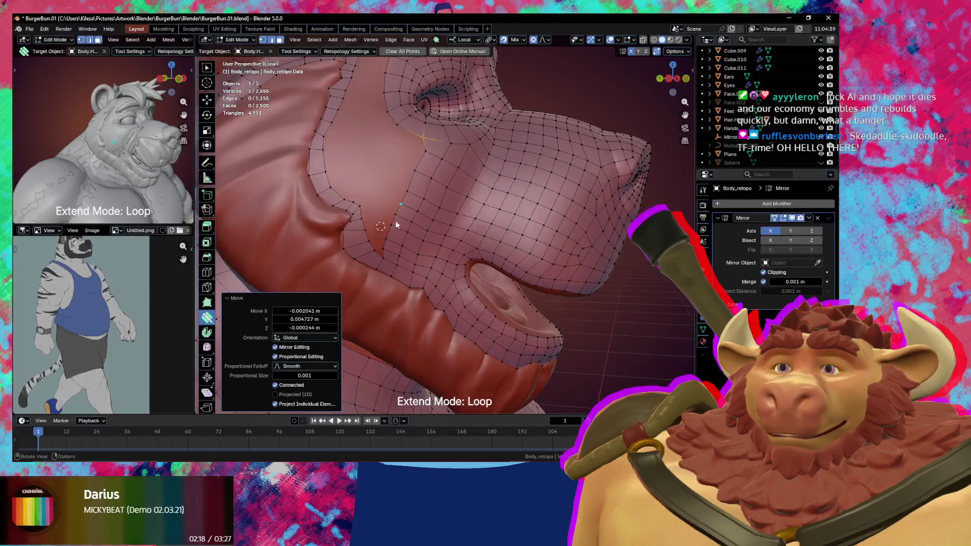
Nudge the cheek vertices and fill the gaps near the jowl with a quad and a triangle.
{"action": "left_click_drag", "start_coordinate": [374, 255], "coordinate": [370, 261]}
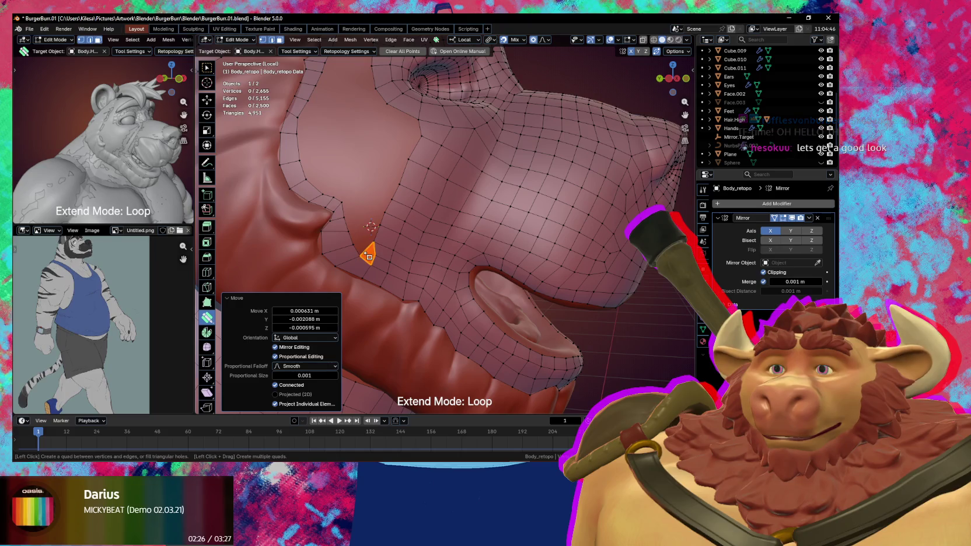
{"action": "left_click", "coordinate": [375, 257], "text": "ctrl"}
{"action": "left_click_drag", "start_coordinate": [378, 260], "coordinate": [365, 250]}
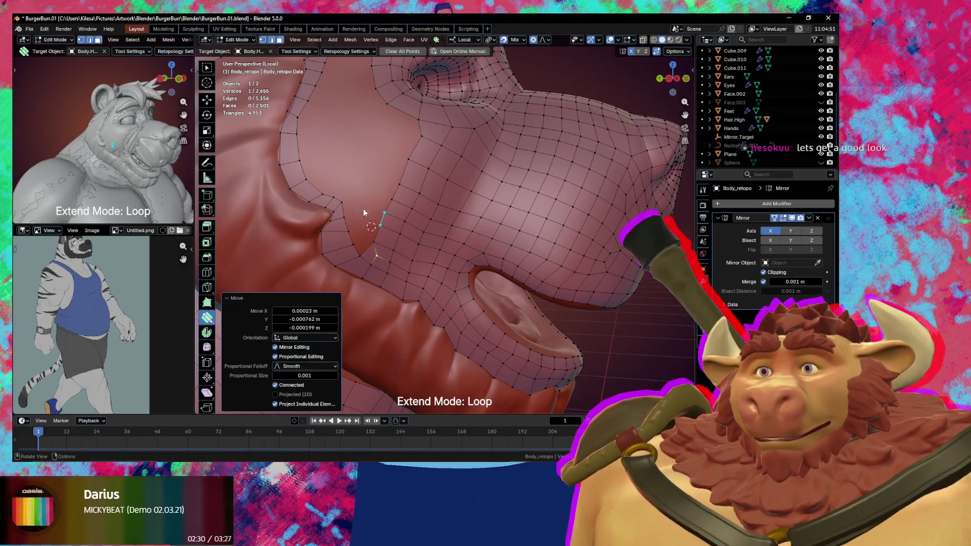
{"action": "middle_click_drag", "start_coordinate": [364, 242], "coordinate": [380, 252], "text": "shift"}
{"action": "key", "text": "alt+a"}
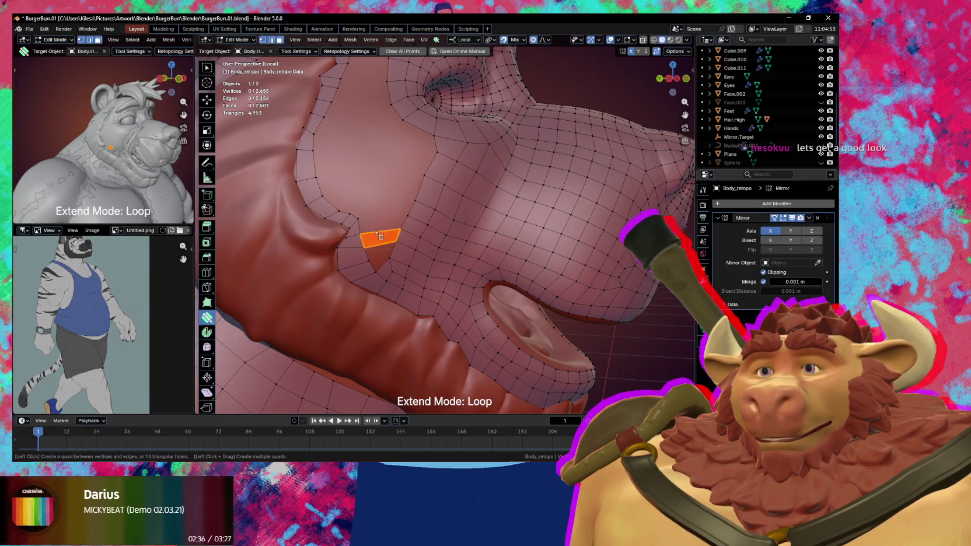
{"action": "left_click", "coordinate": [377, 238]}
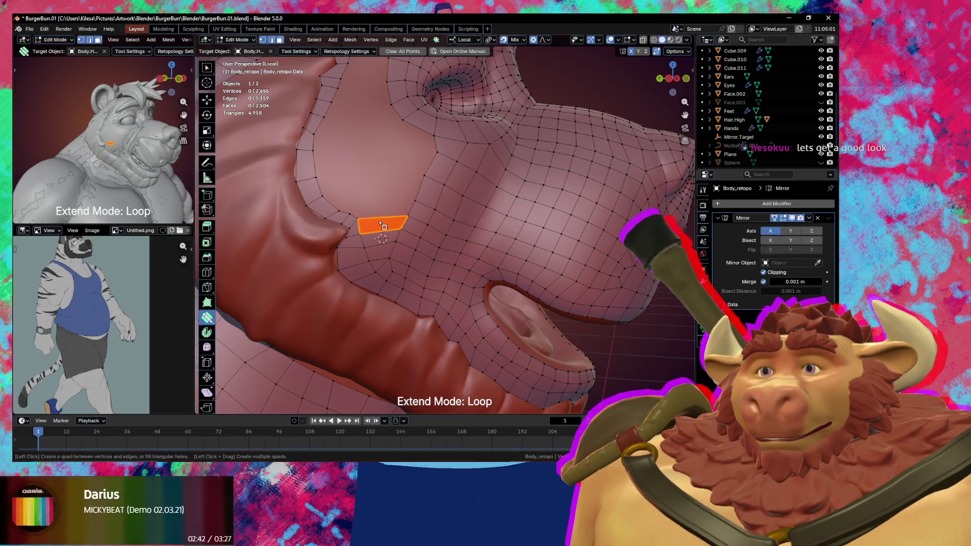
{"action": "left_click", "coordinate": [399, 230]}
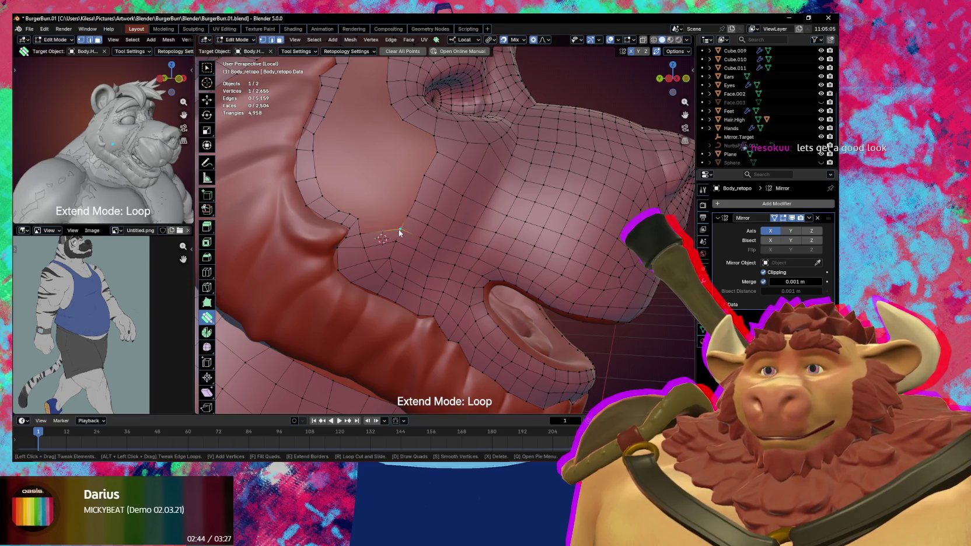
Move the selected cheek vertex into place, then deselect it.
{"action": "mouse_move", "coordinate": [400, 230]}
{"action": "left_mouse_down"}
{"action": "mouse_move", "coordinate": [391, 230]}
{"action": "mouse_move", "coordinate": [401, 229]}
{"action": "mouse_move", "coordinate": [381, 186]}
{"action": "mouse_move", "coordinate": [369, 212]}
{"action": "left_mouse_up"}
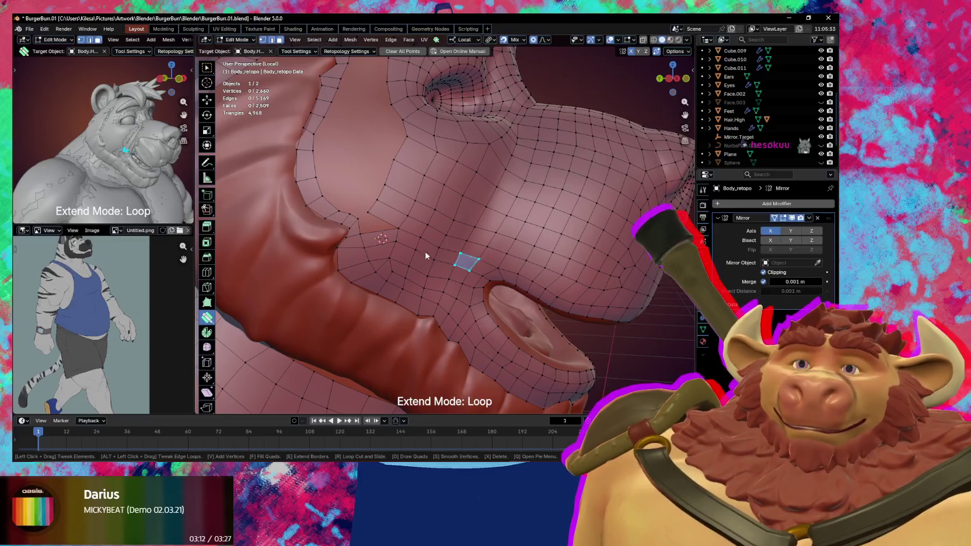
{"action": "middle_click_drag", "start_coordinate": [474, 258], "coordinate": [360, 238]}
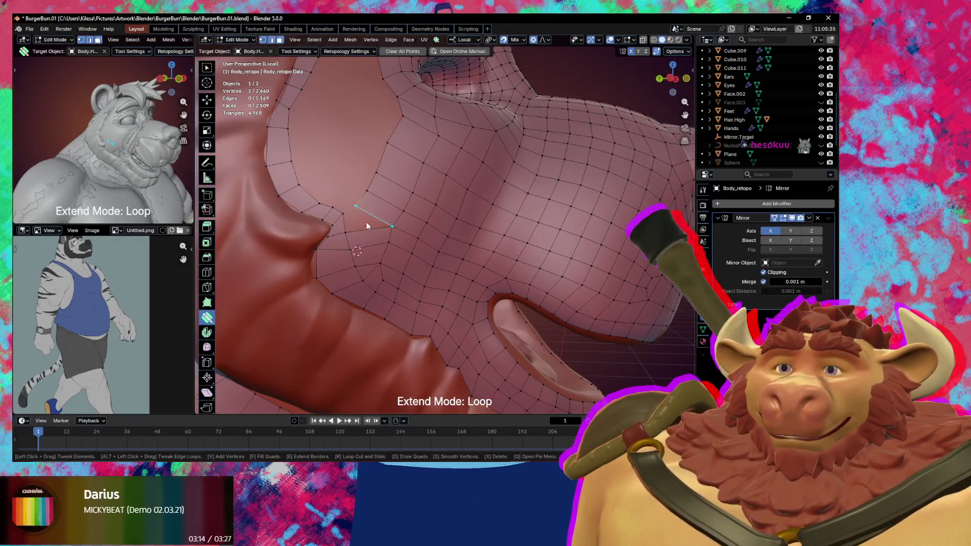
{"action": "key", "text": "alt+a"}
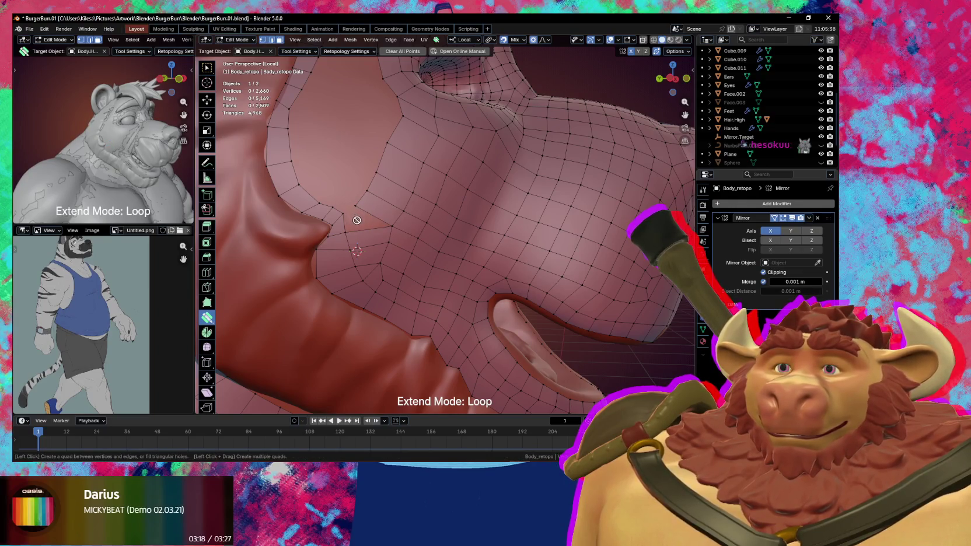
{"action": "middle_click_drag", "start_coordinate": [394, 230], "coordinate": [401, 274]}
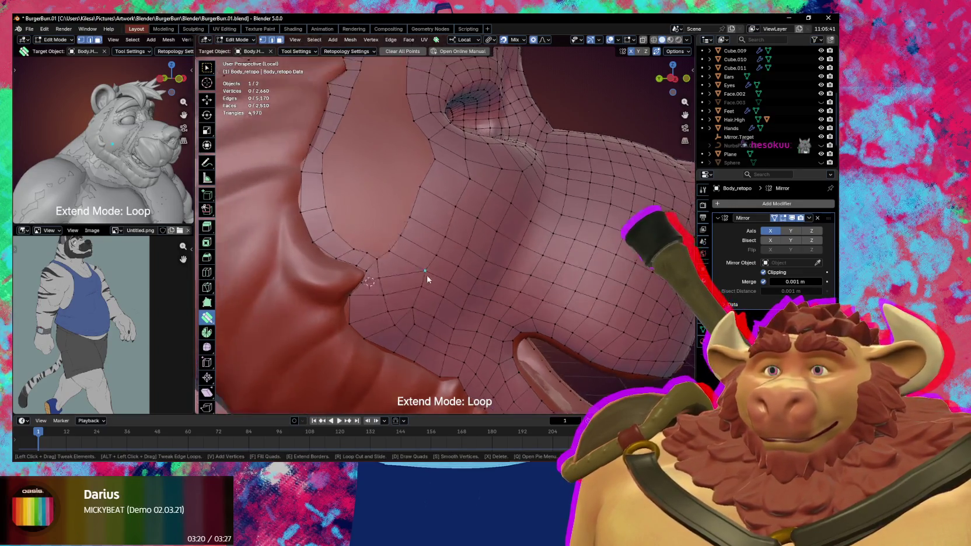
{"action": "scroll", "coordinate": [400, 274], "scroll_direction": "down", "scroll_amount": 3}
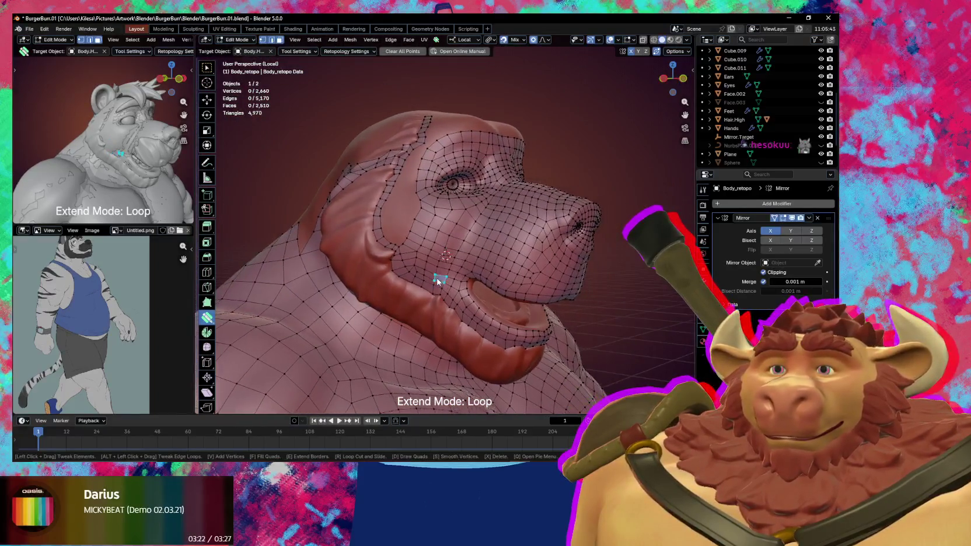
Smooth the face mesh surface to relax the vertices.
{"action": "key", "text": "s"}
{"action": "scroll", "coordinate": [427, 215], "scroll_direction": "up", "scroll_amount": 3}
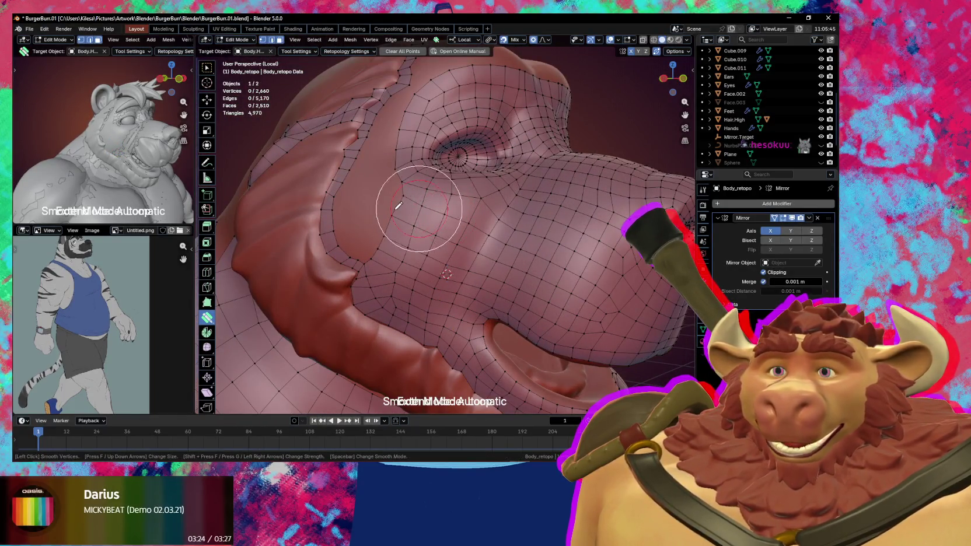
{"action": "key", "text": "Escape"}
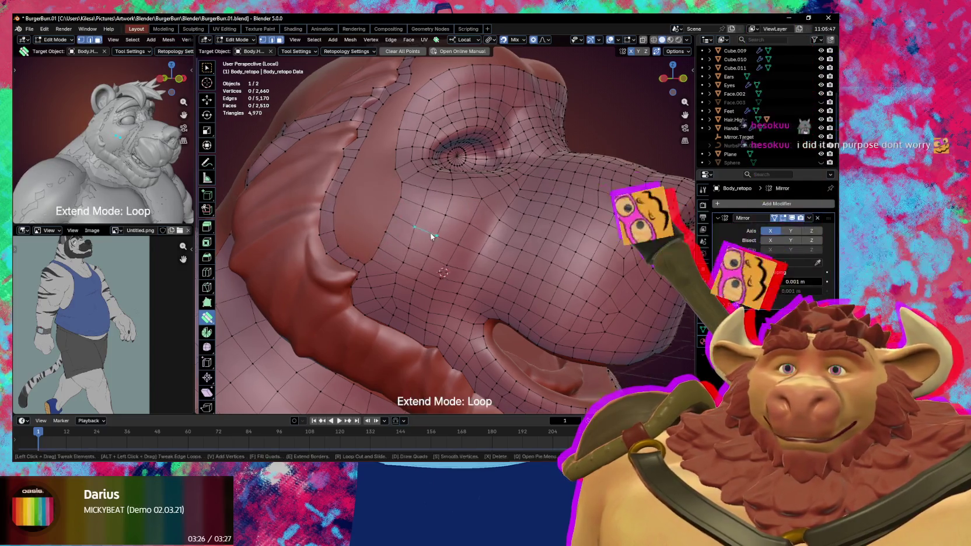
{"action": "scroll", "coordinate": [433, 232], "scroll_direction": "up", "scroll_amount": 3}
{"action": "scroll", "coordinate": [418, 270], "scroll_direction": "down", "scroll_amount": 3}
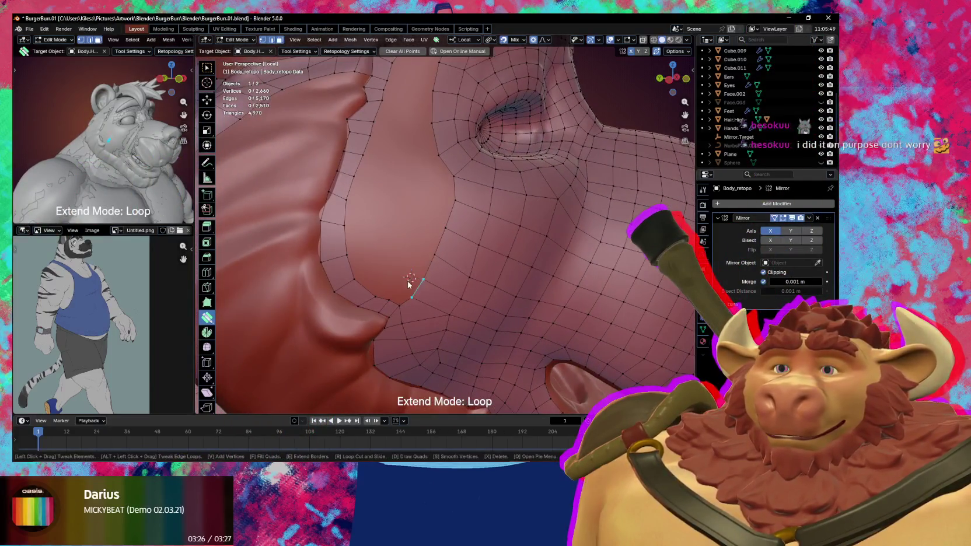
{"action": "mouse_move", "coordinate": [407, 284]}
{"action": "middle_mouse_down"}
{"action": "mouse_move", "coordinate": [412, 276]}
{"action": "mouse_move", "coordinate": [332, 288]}
{"action": "mouse_move", "coordinate": [410, 285]}
{"action": "middle_mouse_up"}
{"action": "scroll", "coordinate": [403, 253], "scroll_direction": "up", "scroll_amount": 2}
{"action": "scroll", "coordinate": [404, 253], "scroll_direction": "up", "scroll_amount": 1}
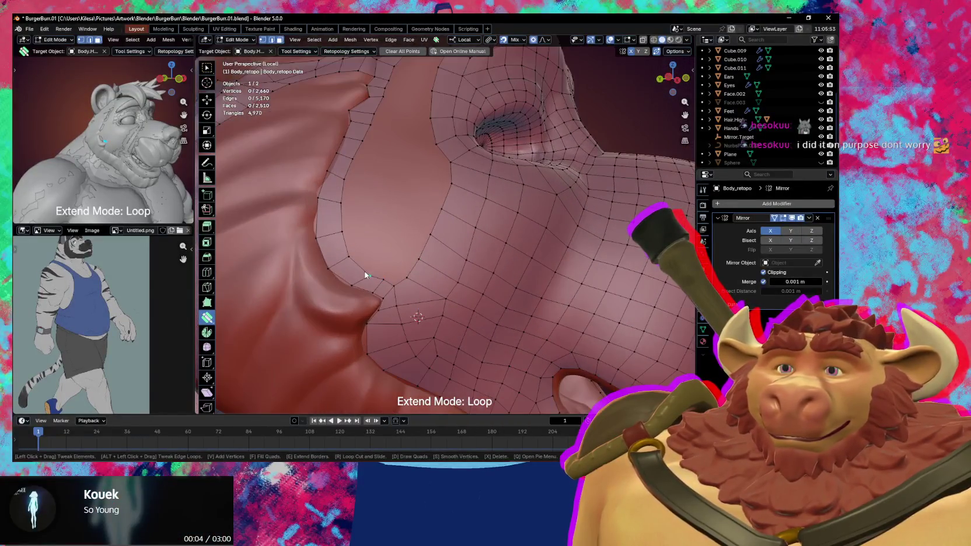
Nudge the jowl-edge vertices to fit the jowl and extrude the boundary loop into a new quad strip.
{"action": "left_click_drag", "start_coordinate": [368, 273], "coordinate": [357, 271]}
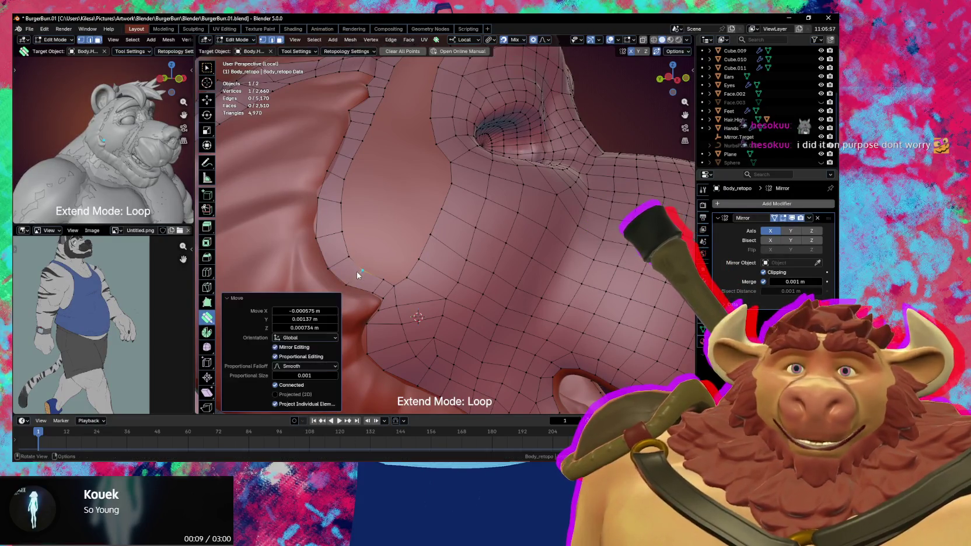
{"action": "middle_click_drag", "start_coordinate": [433, 300], "coordinate": [405, 279]}
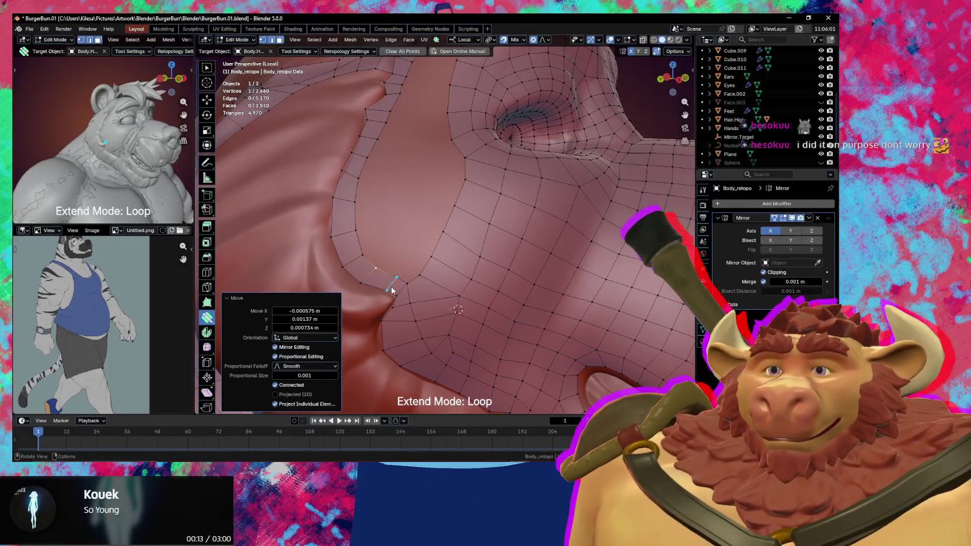
{"action": "left_click_drag", "start_coordinate": [390, 283], "coordinate": [389, 290]}
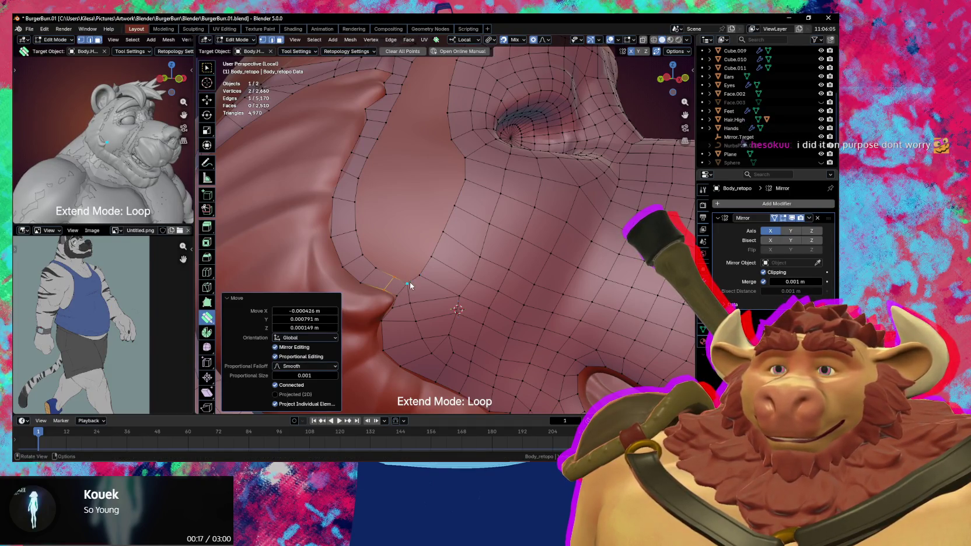
{"action": "key", "text": "alt+a"}
{"action": "left_click_drag", "start_coordinate": [433, 239], "coordinate": [421, 229]}
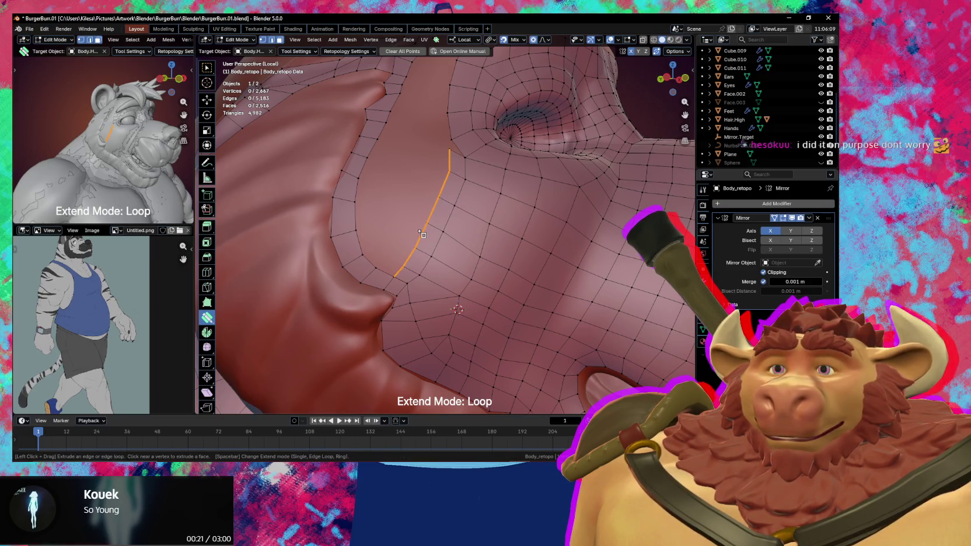
Merge the loop's top vertex, extrude another quad strip leftward, and add a brow vertex.
{"action": "left_click_drag", "start_coordinate": [449, 149], "coordinate": [450, 140]}
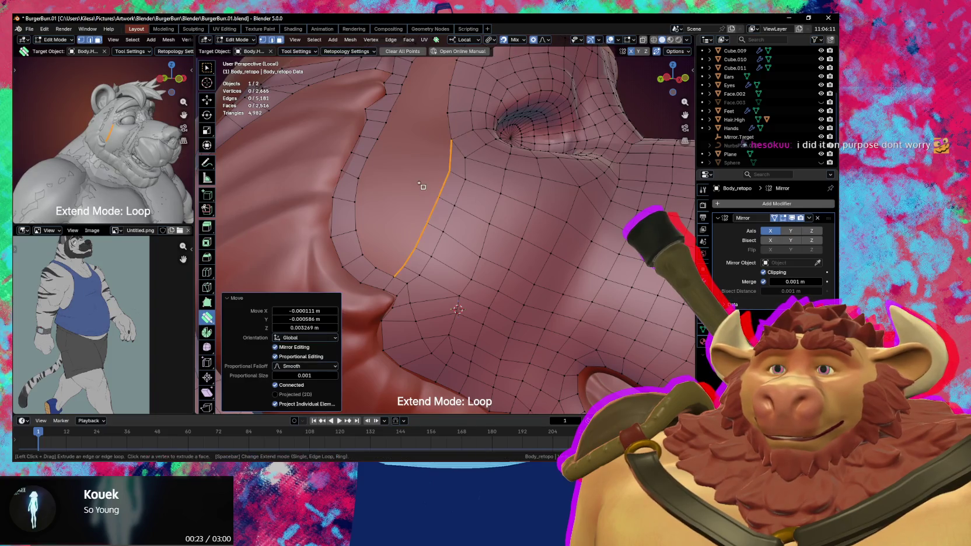
{"action": "left_click_drag", "start_coordinate": [441, 175], "coordinate": [419, 180]}
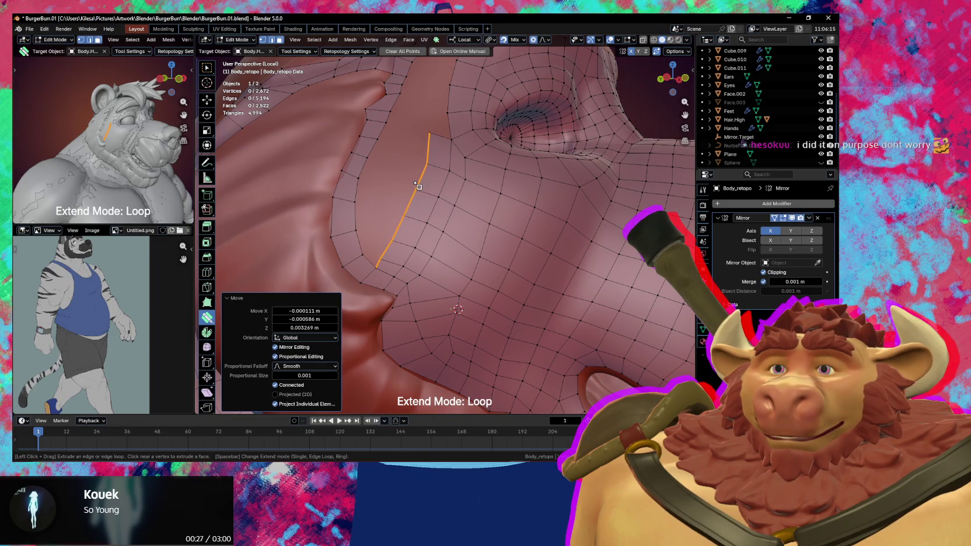
{"action": "left_click", "coordinate": [393, 252]}
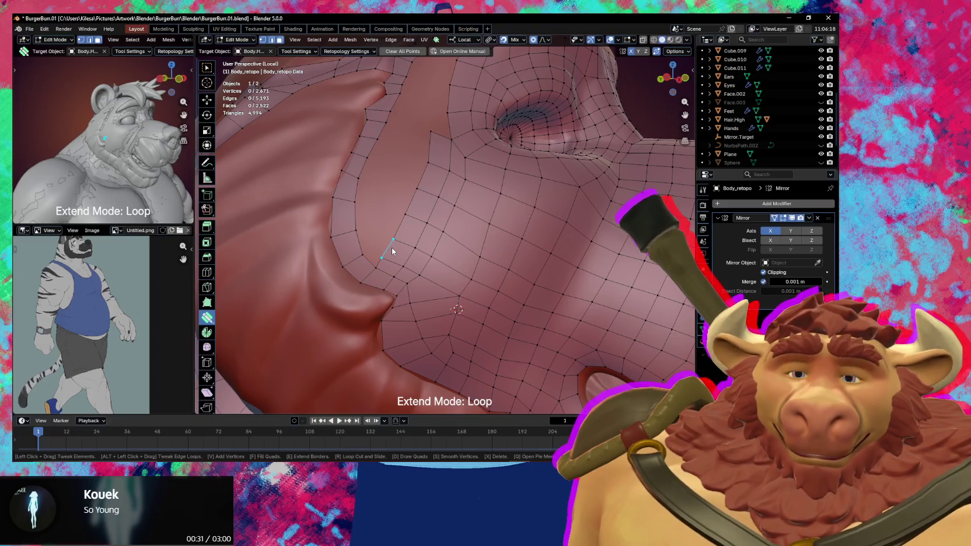
{"action": "left_click_drag", "start_coordinate": [384, 256], "coordinate": [385, 252]}
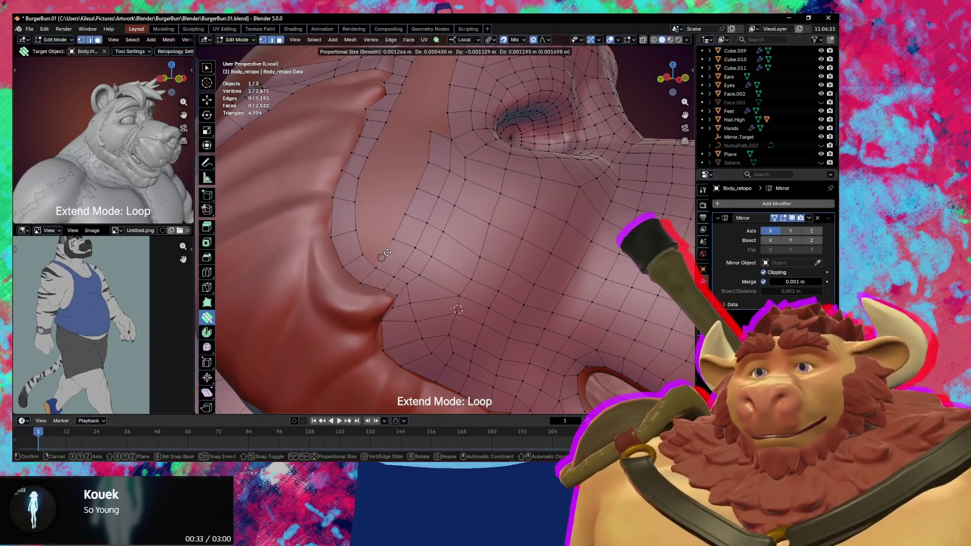
{"action": "left_click", "coordinate": [385, 252]}
Add new vertices and faces along the brow border.
{"action": "key", "text": "w"}
{"action": "left_click", "coordinate": [382, 269]}
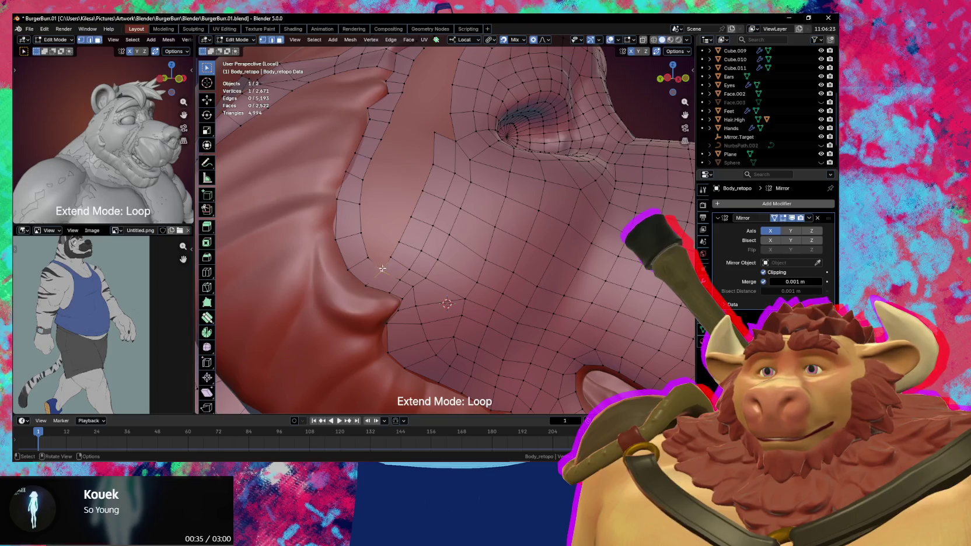
{"action": "left_click_drag", "start_coordinate": [378, 256], "coordinate": [385, 262]}
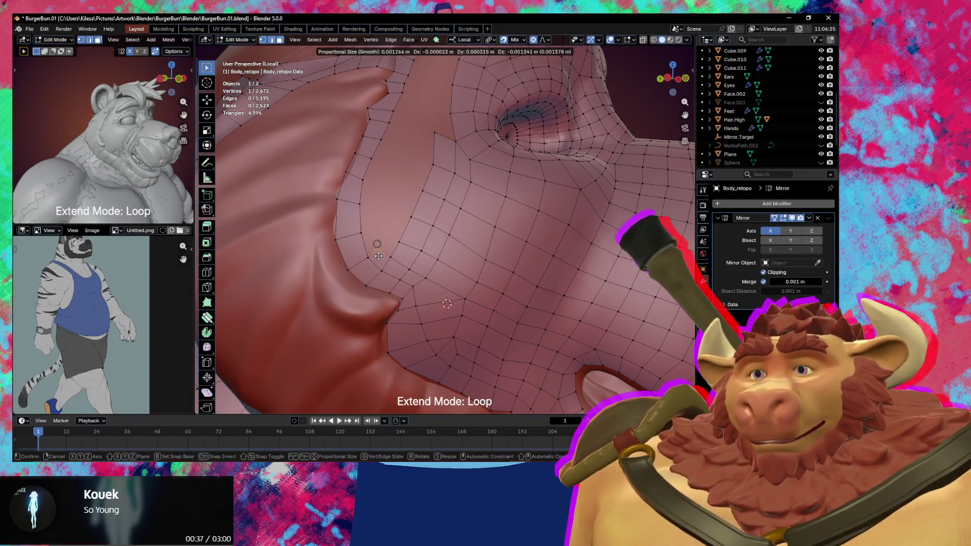
{"action": "left_click", "coordinate": [388, 256]}
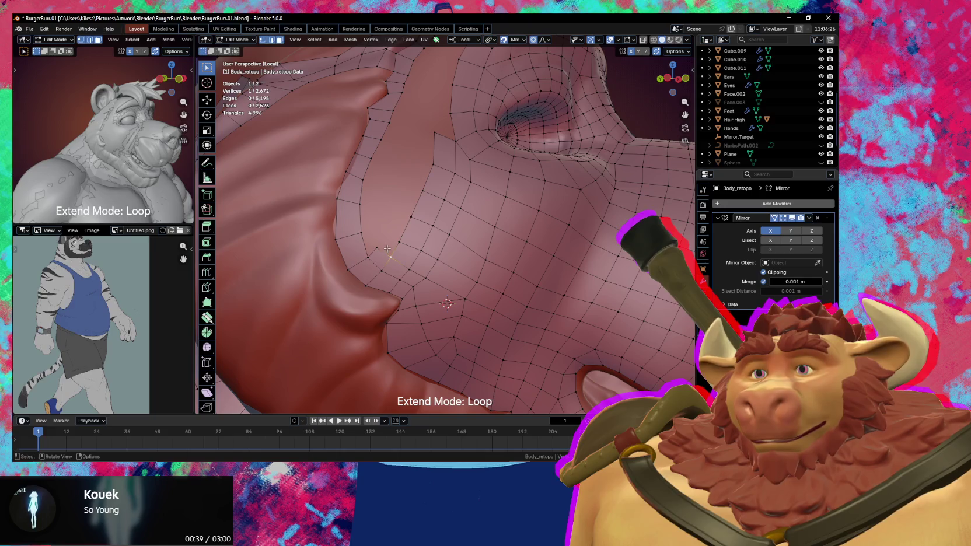
{"action": "right_click", "coordinate": [387, 248], "text": "ctrl"}
{"action": "left_click", "coordinate": [401, 245]}
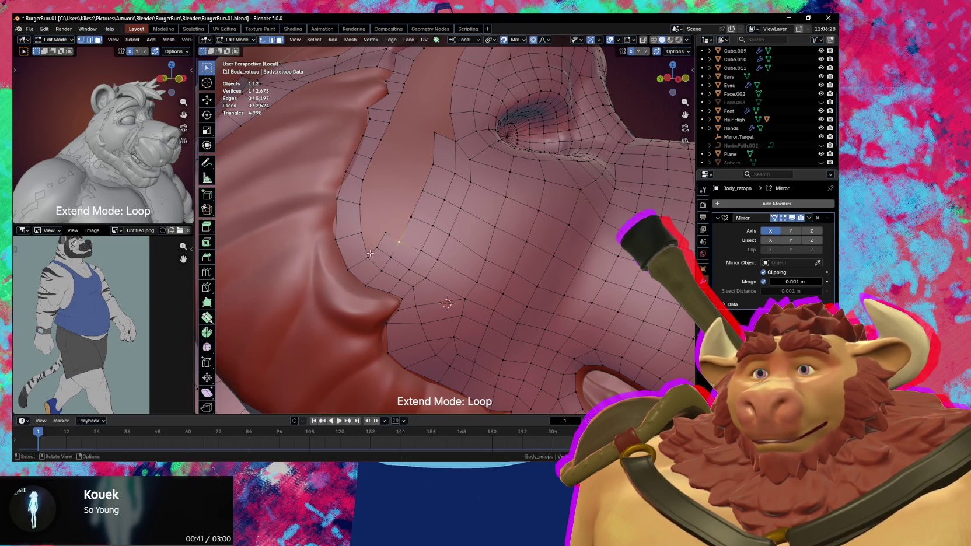
{"action": "left_click", "coordinate": [379, 249], "text": "shift"}
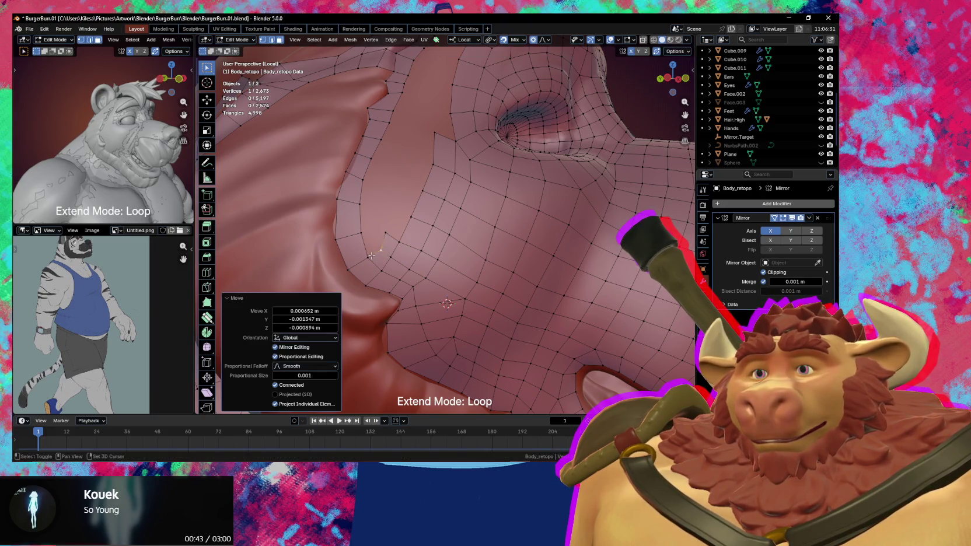
Reposition a brow border vertex and extrude a strip of edges up the brow.
{"action": "left_click", "coordinate": [388, 240]}
{"action": "key", "text": "g"}
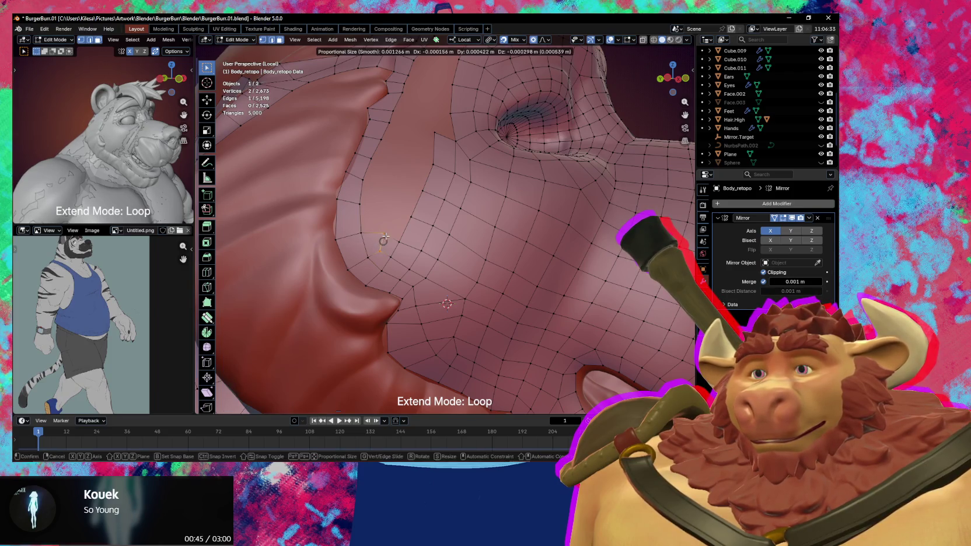
{"action": "left_click", "coordinate": [382, 232]}
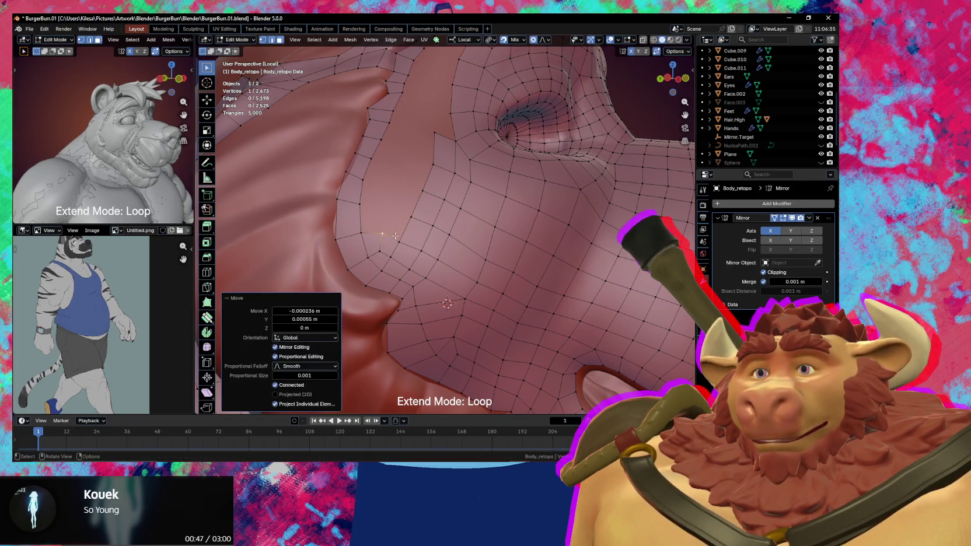
{"action": "key", "text": "shift+space"}
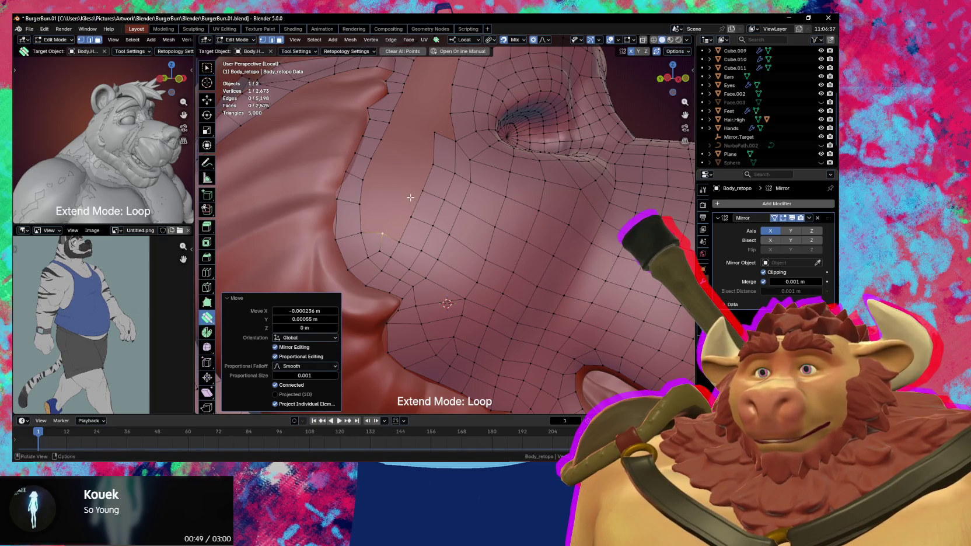
{"action": "mouse_move", "coordinate": [410, 201]}
{"action": "left_mouse_down"}
{"action": "mouse_move", "coordinate": [402, 189]}
{"action": "mouse_move", "coordinate": [390, 197]}
{"action": "mouse_move", "coordinate": [369, 189]}
{"action": "mouse_move", "coordinate": [381, 193]}
{"action": "mouse_move", "coordinate": [381, 211]}
{"action": "mouse_move", "coordinate": [352, 182]}
{"action": "mouse_move", "coordinate": [369, 163]}
{"action": "left_mouse_up"}
Remove the dangling vertex, fit the brow vertices to the surface, and extrude the brow loop upward.
{"action": "left_click", "coordinate": [372, 215], "text": "shift"}
{"action": "middle_click_drag", "start_coordinate": [368, 162], "coordinate": [395, 142]}
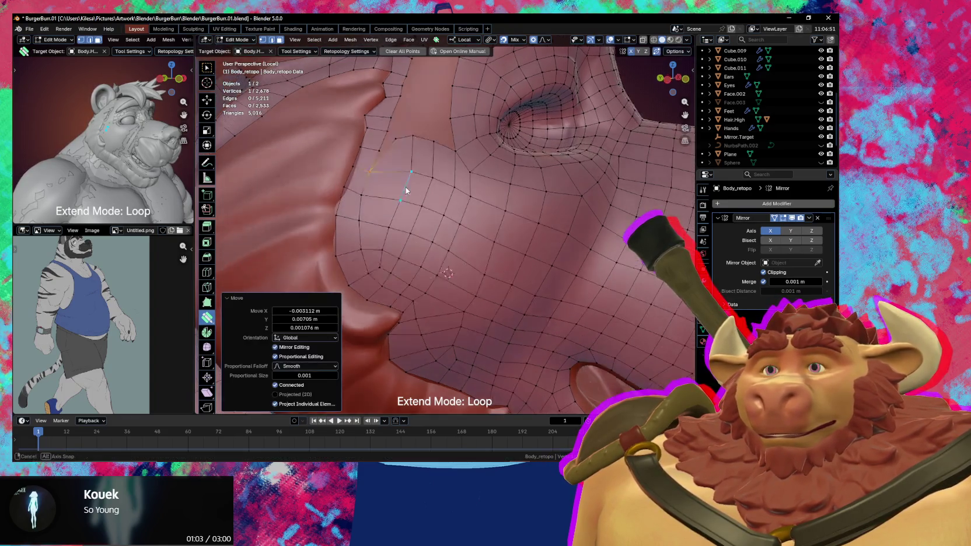
{"action": "mouse_move", "coordinate": [395, 142]}
{"action": "left_mouse_down"}
{"action": "mouse_move", "coordinate": [376, 154]}
{"action": "mouse_move", "coordinate": [429, 150]}
{"action": "mouse_move", "coordinate": [408, 159]}
{"action": "mouse_move", "coordinate": [391, 201]}
{"action": "left_mouse_up"}
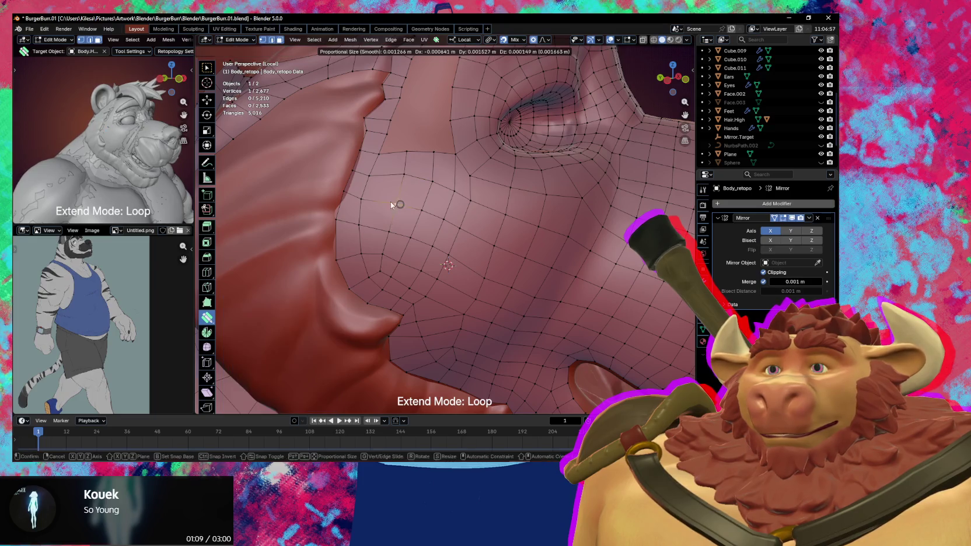
{"action": "middle_click_drag", "start_coordinate": [391, 201], "coordinate": [414, 213]}
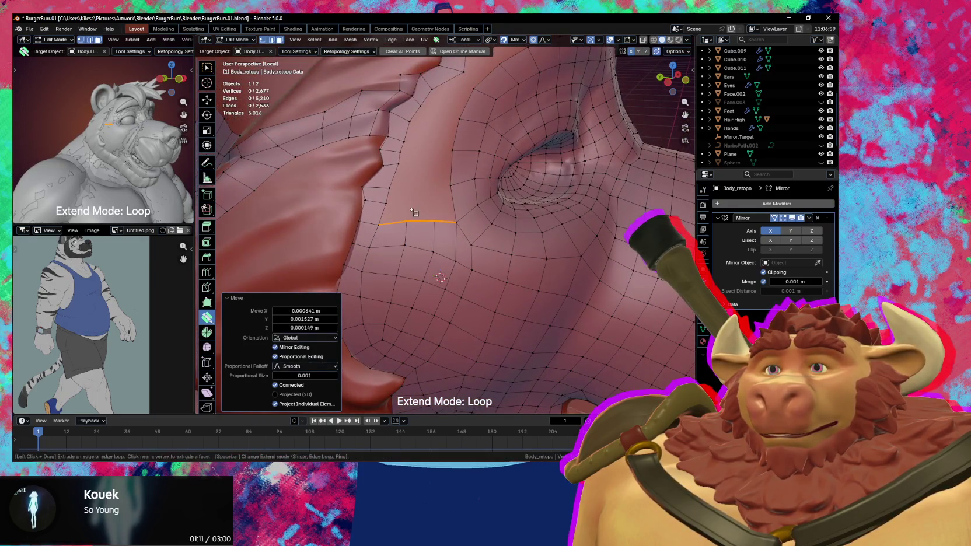
{"action": "mouse_move", "coordinate": [413, 209]}
{"action": "left_mouse_down"}
{"action": "mouse_move", "coordinate": [415, 190]}
{"action": "mouse_move", "coordinate": [449, 179]}
{"action": "mouse_move", "coordinate": [412, 199]}
{"action": "left_mouse_up"}
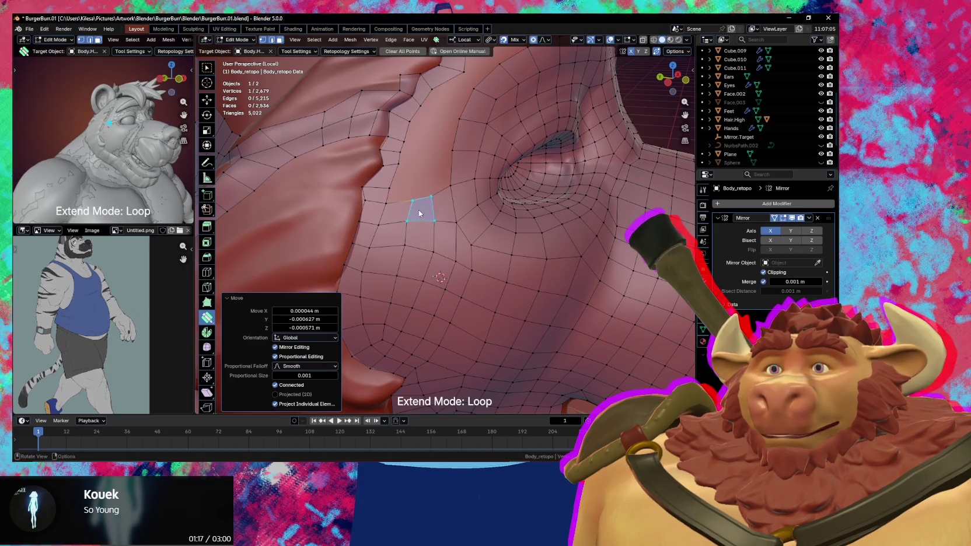
{"action": "left_click_drag", "start_coordinate": [424, 205], "coordinate": [424, 213]}
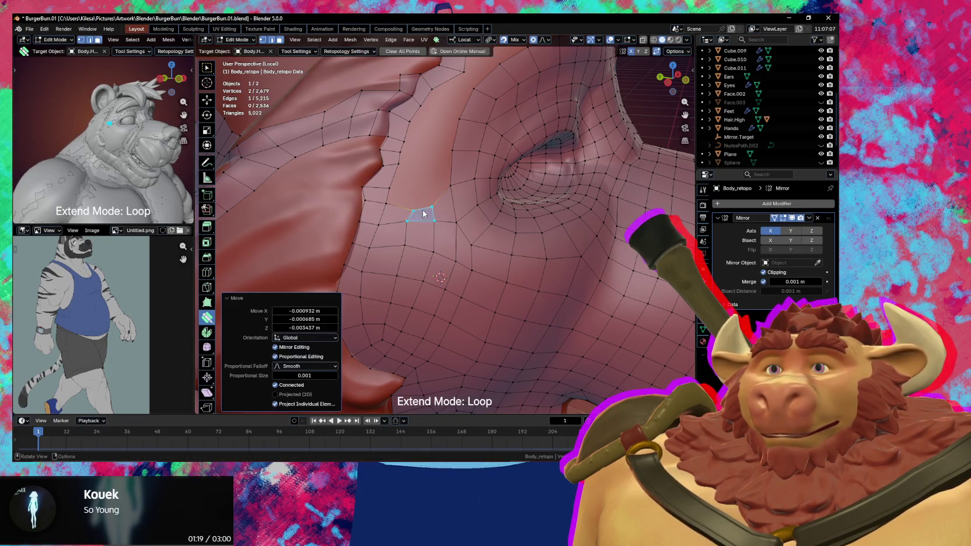
Bridge the border vertices with a face and nudge the brow vertices into place.
{"action": "key", "text": "w"}
{"action": "key", "text": "f"}
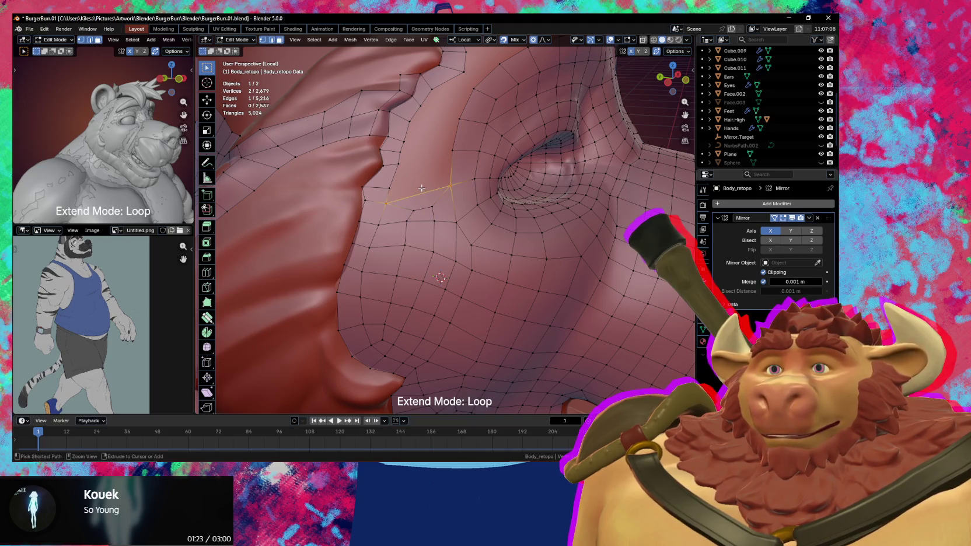
{"action": "key", "text": "shift+space"}
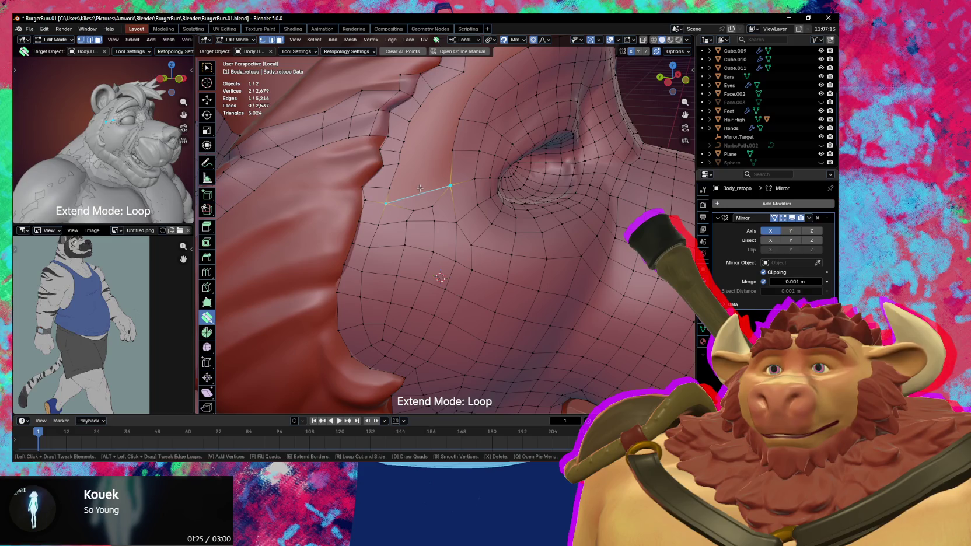
{"action": "key", "text": "w"}
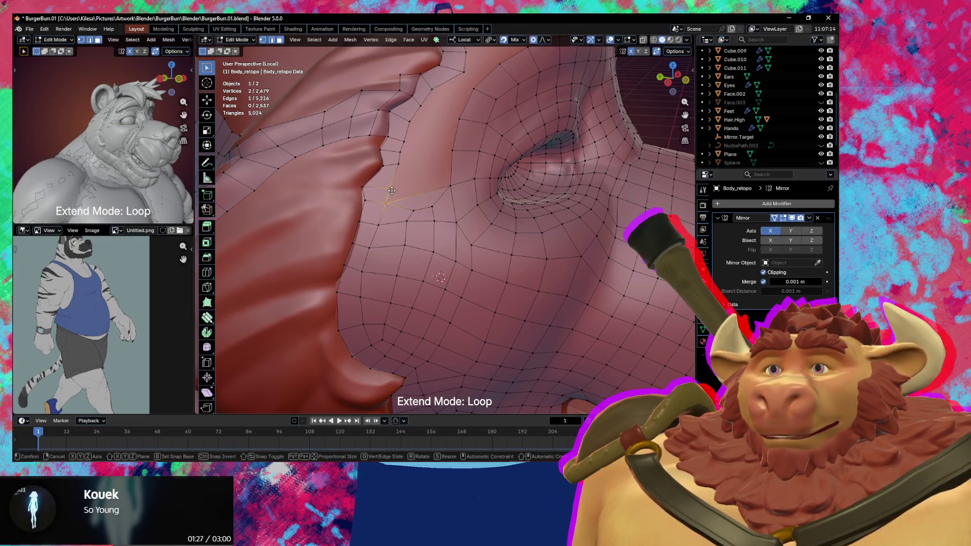
{"action": "left_click_drag", "start_coordinate": [390, 193], "coordinate": [447, 187]}
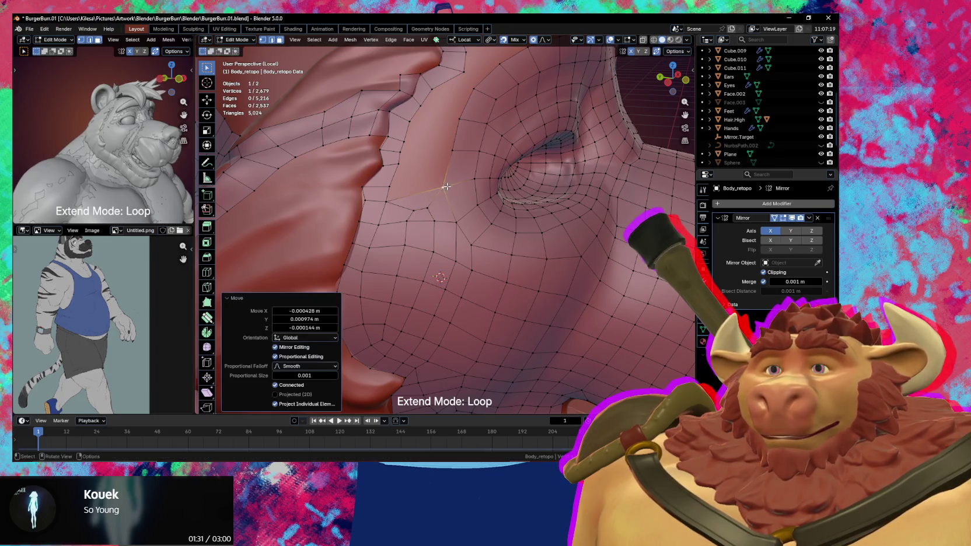
{"action": "left_click", "coordinate": [388, 200], "text": "shift"}
{"action": "mouse_move", "coordinate": [426, 184]}
{"action": "middle_mouse_down"}
{"action": "mouse_move", "coordinate": [409, 175]}
{"action": "mouse_move", "coordinate": [384, 184]}
{"action": "middle_mouse_up"}
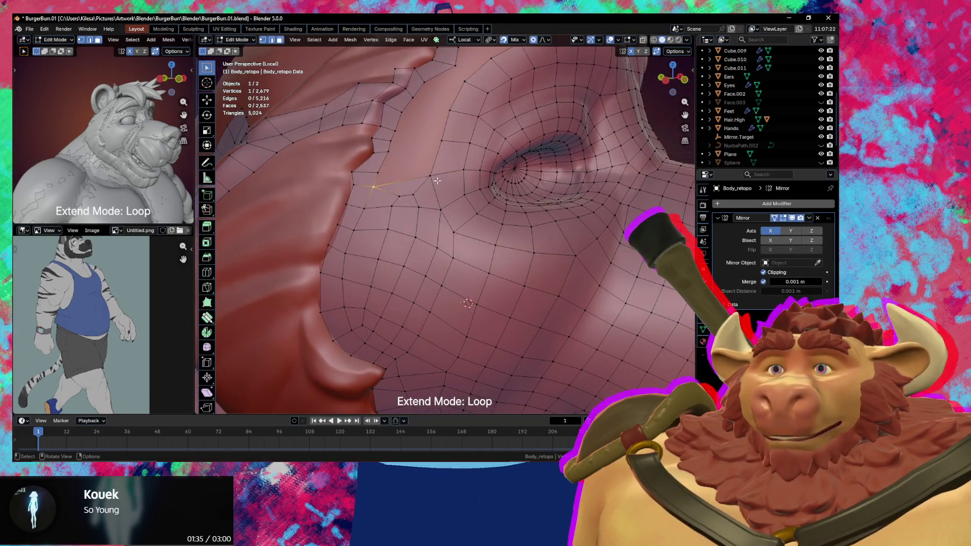
{"action": "left_click_drag", "start_coordinate": [381, 174], "coordinate": [376, 174]}
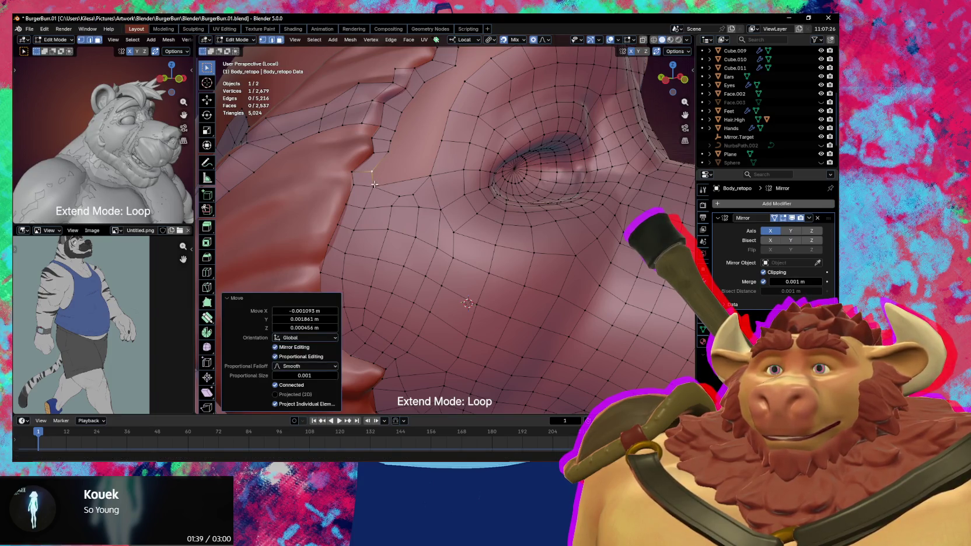
Extrude a new vertex from the brow border and merge it into the mesh.
{"action": "left_click", "coordinate": [374, 185]}
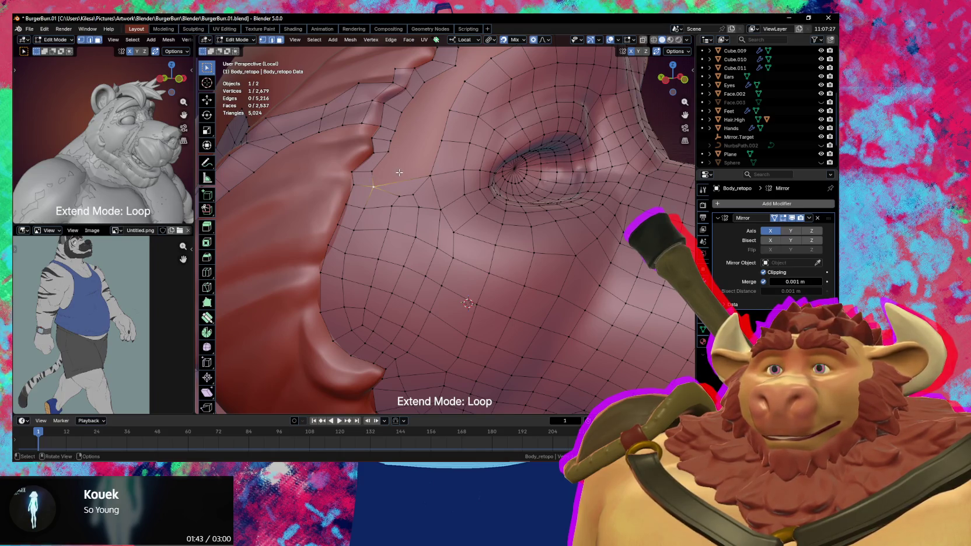
{"action": "key", "text": "e"}
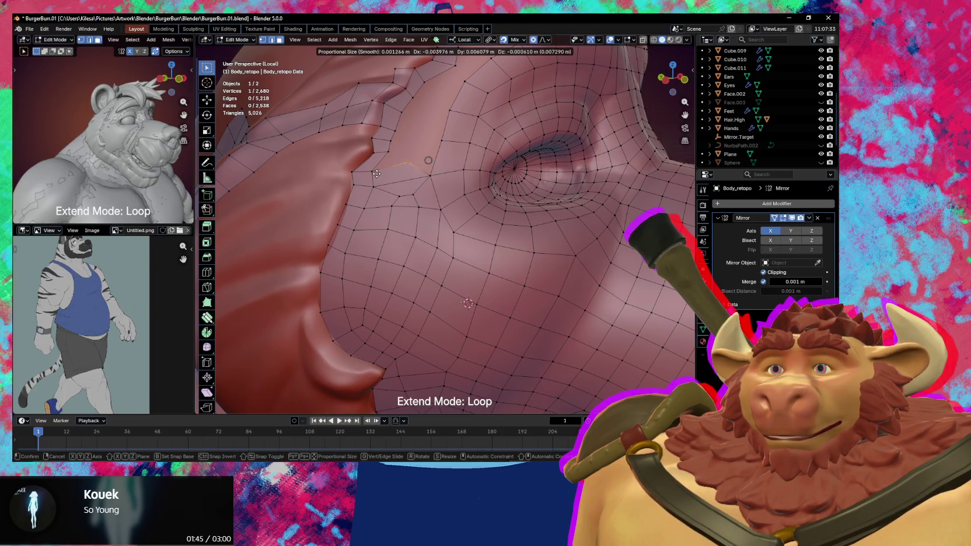
{"action": "left_click", "coordinate": [356, 166]}
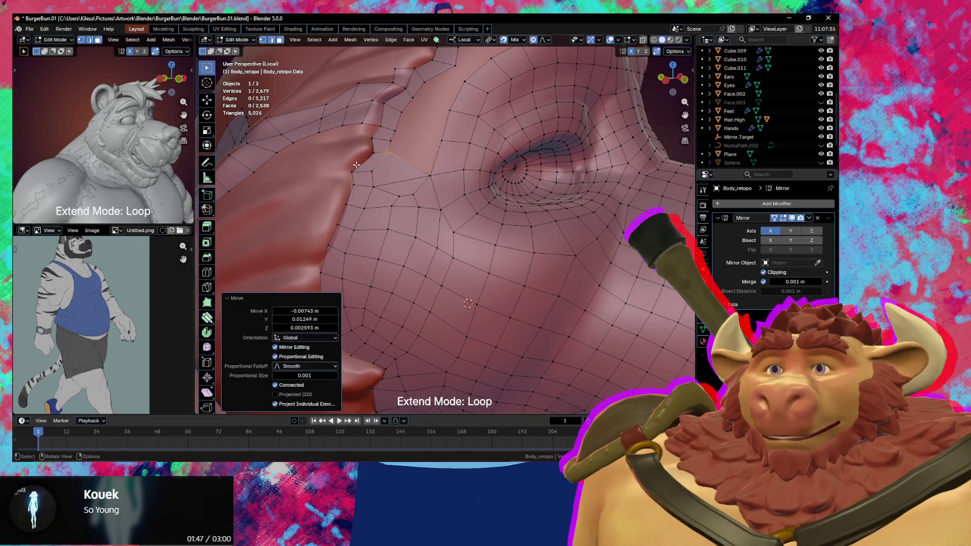
Extrude a new border vertex and slightly move a brow border vertex.
{"action": "middle_click_drag", "start_coordinate": [424, 176], "coordinate": [429, 175]}
{"action": "key", "text": "e"}
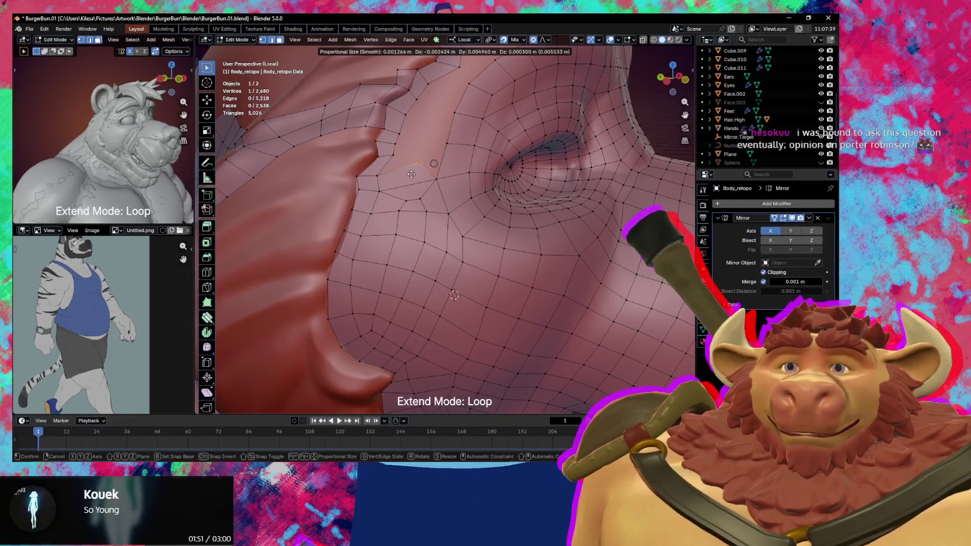
{"action": "left_click", "coordinate": [421, 176]}
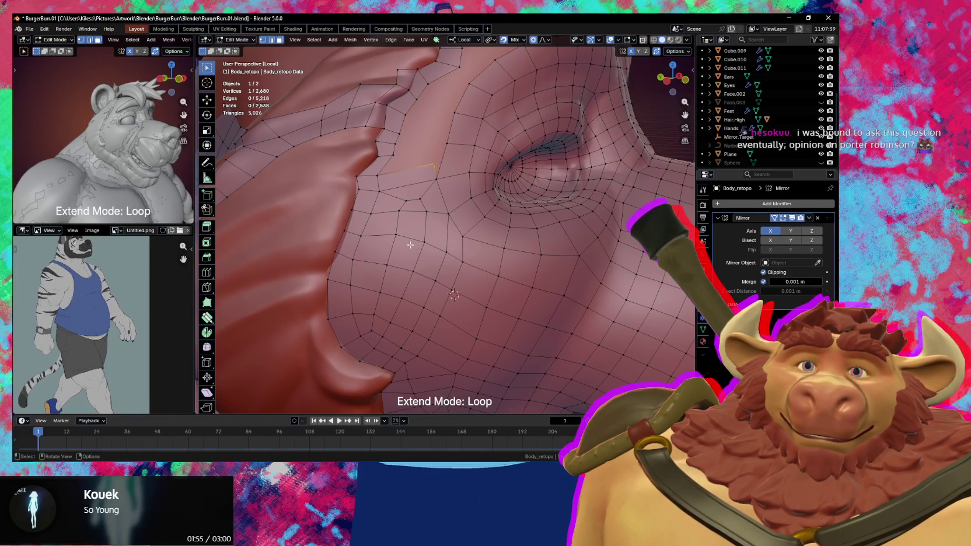
{"action": "middle_click_drag", "start_coordinate": [410, 245], "coordinate": [402, 258]}
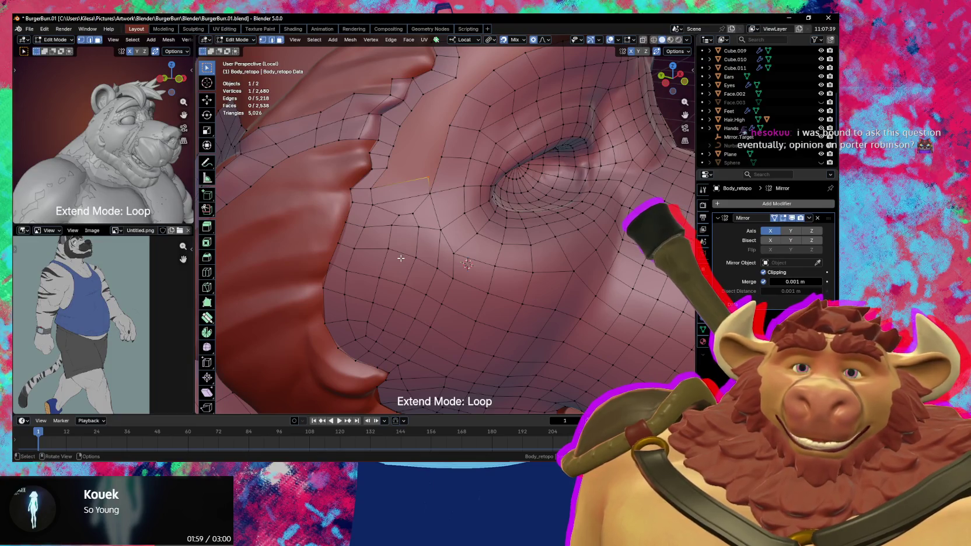
{"action": "mouse_move", "coordinate": [401, 258]}
{"action": "middle_mouse_down"}
{"action": "mouse_move", "coordinate": [493, 222]}
{"action": "mouse_move", "coordinate": [438, 261]}
{"action": "mouse_move", "coordinate": [442, 250]}
{"action": "middle_mouse_up"}
{"action": "mouse_move", "coordinate": [449, 213]}
{"action": "middle_mouse_down"}
{"action": "mouse_move", "coordinate": [460, 188]}
{"action": "mouse_move", "coordinate": [484, 180]}
{"action": "mouse_move", "coordinate": [425, 221]}
{"action": "middle_mouse_up"}
{"action": "left_click", "coordinate": [461, 179]}
{"action": "key", "text": "g"}
{"action": "left_click", "coordinate": [462, 177]}
Delete an unwanted extruded vertex at the brow and undo a smooth-falloff move.
{"action": "left_click", "coordinate": [425, 221], "text": "shift"}
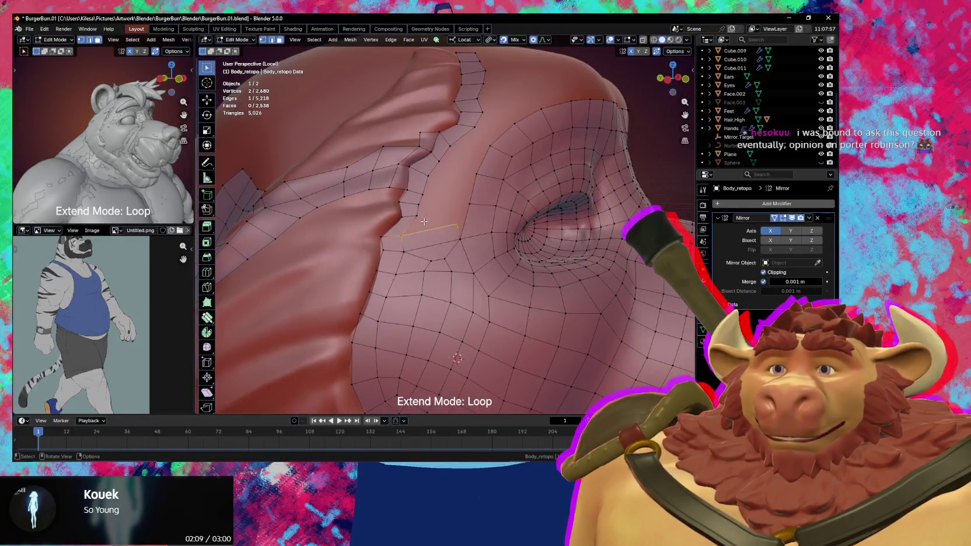
{"action": "key", "text": "e"}
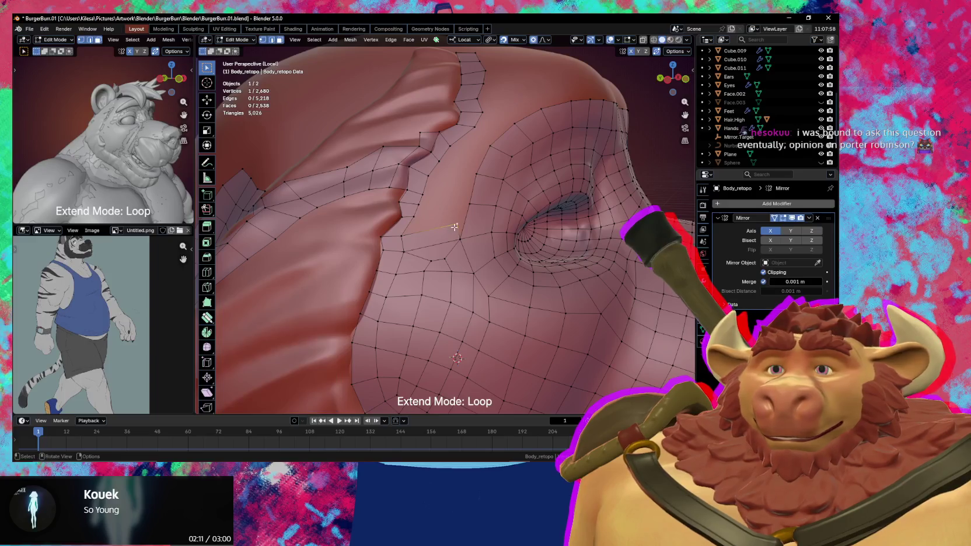
{"action": "key", "text": "x"}
{"action": "left_click", "coordinate": [453, 225]}
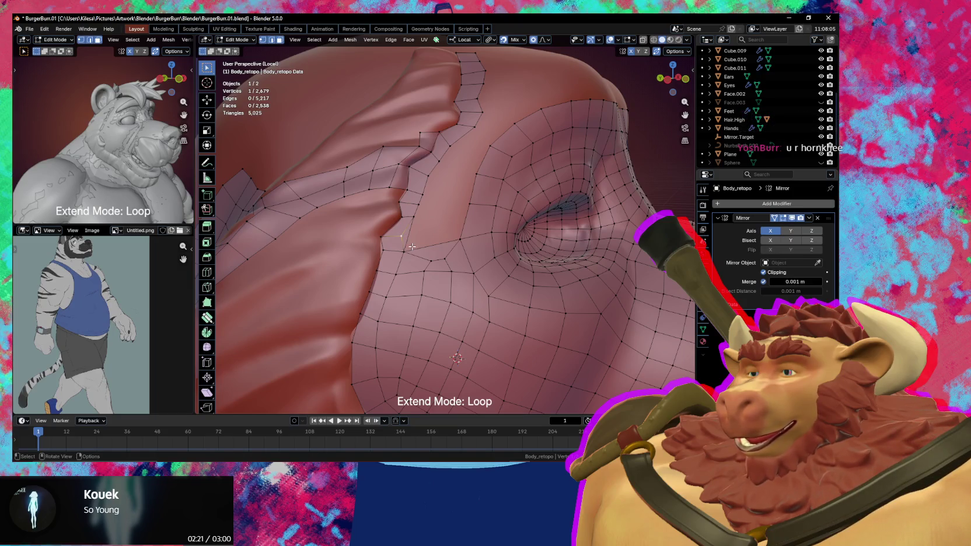
{"action": "key", "text": "g"}
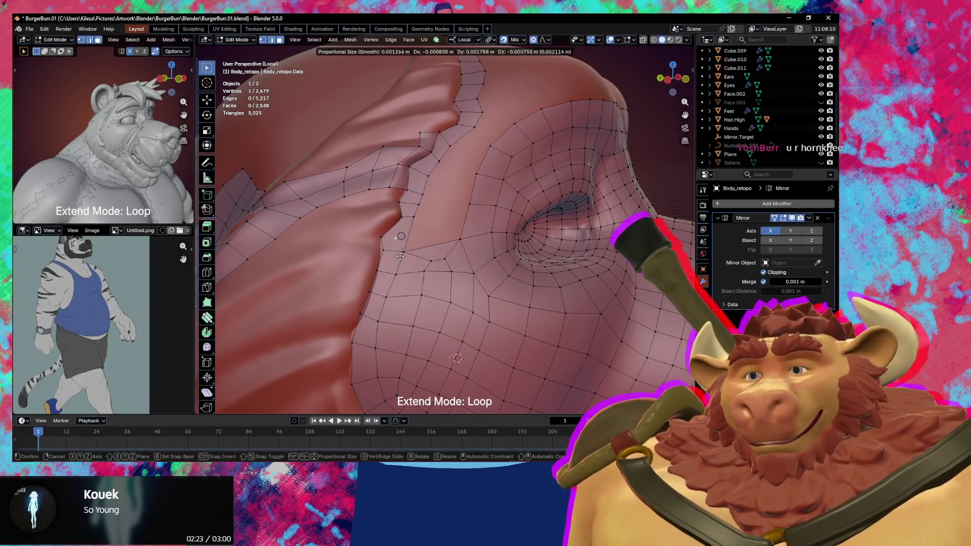
{"action": "left_click", "coordinate": [400, 257]}
{"action": "key", "text": "ctrl+z"}
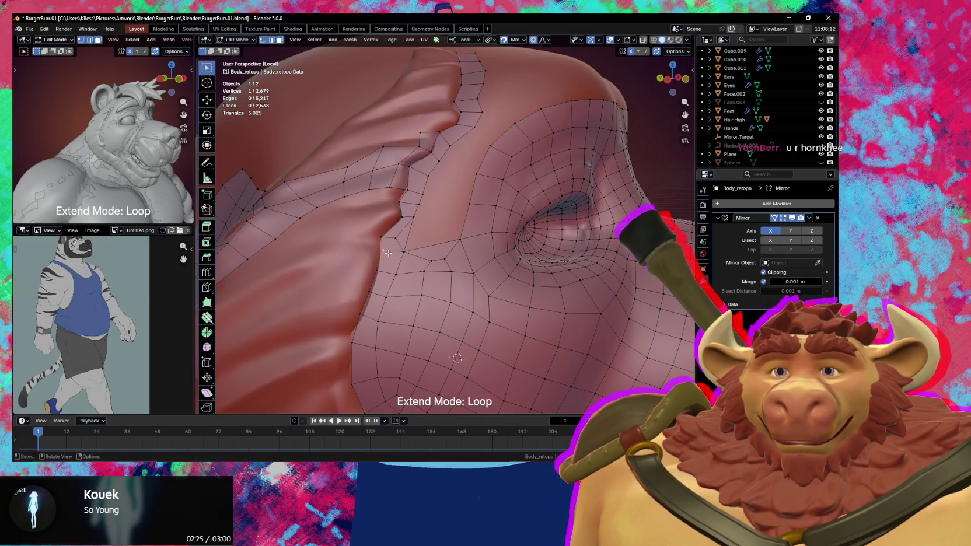
{"action": "middle_click_drag", "start_coordinate": [387, 253], "coordinate": [386, 281]}
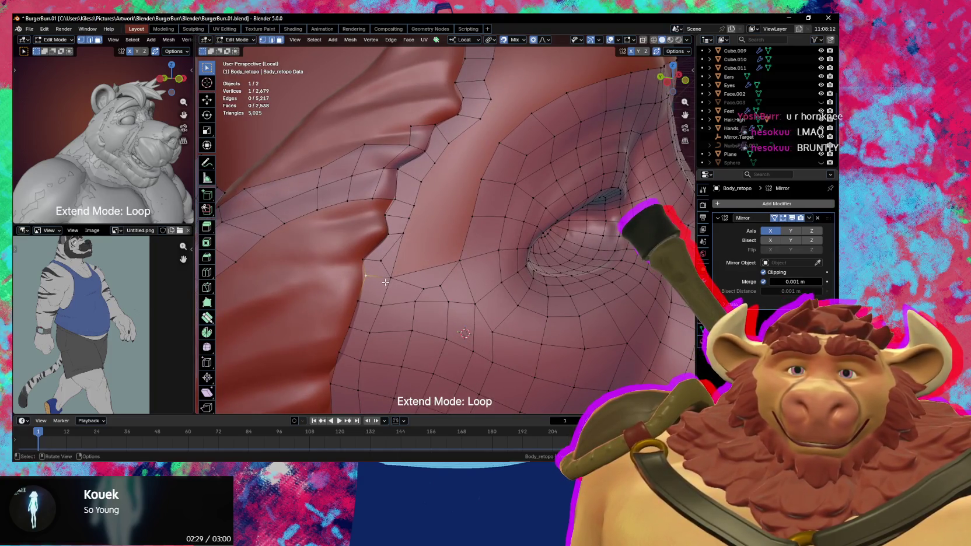
Nudge vertices beside the brow and near the ear hole into better positions.
{"action": "key", "text": "g"}
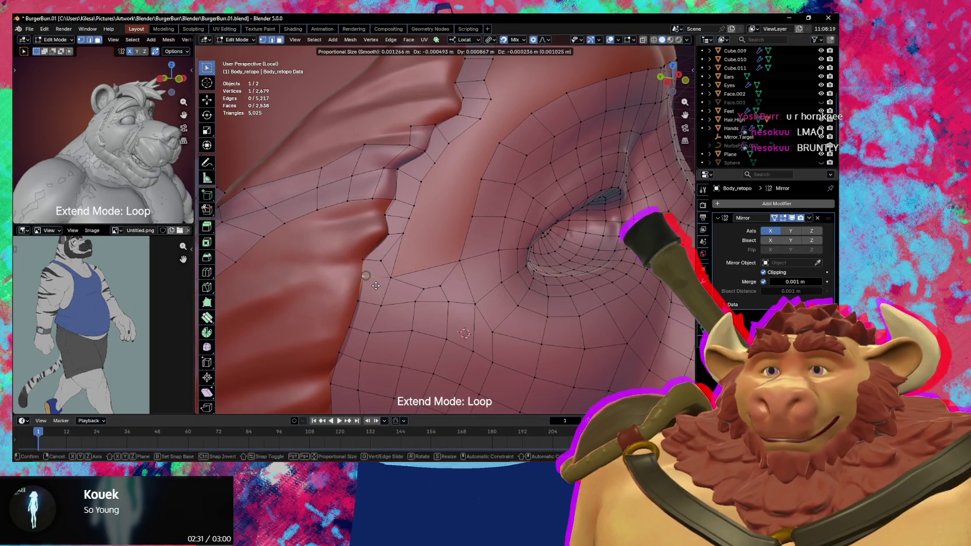
{"action": "left_click", "coordinate": [404, 269]}
{"action": "key", "text": "g"}
{"action": "left_click", "coordinate": [382, 263]}
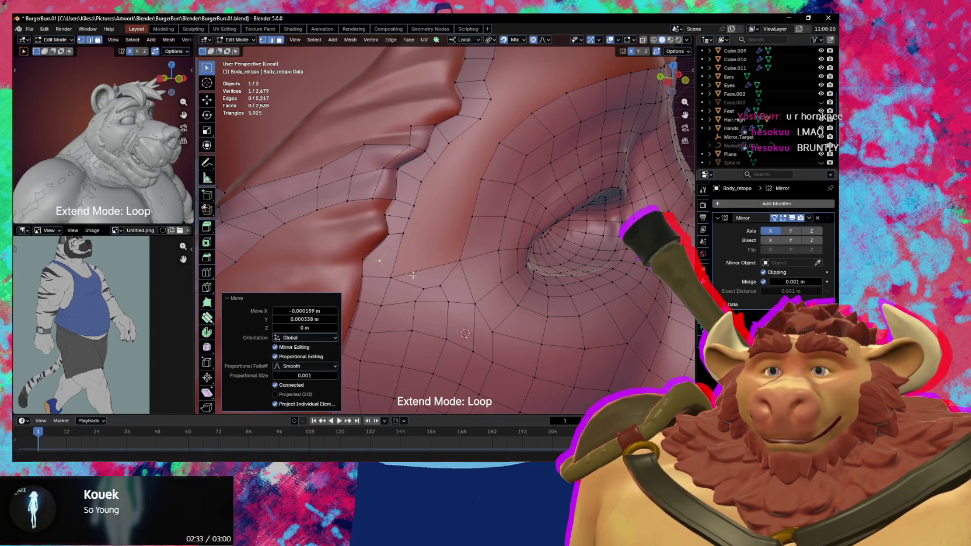
{"action": "left_click", "coordinate": [488, 220]}
{"action": "key", "text": "g"}
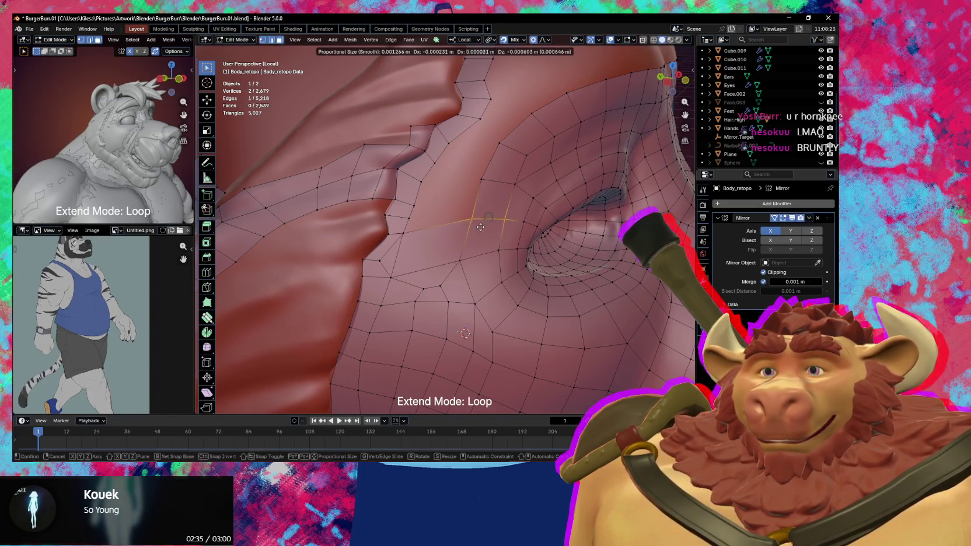
{"action": "left_click", "coordinate": [481, 227]}
{"action": "left_click", "coordinate": [464, 217]}
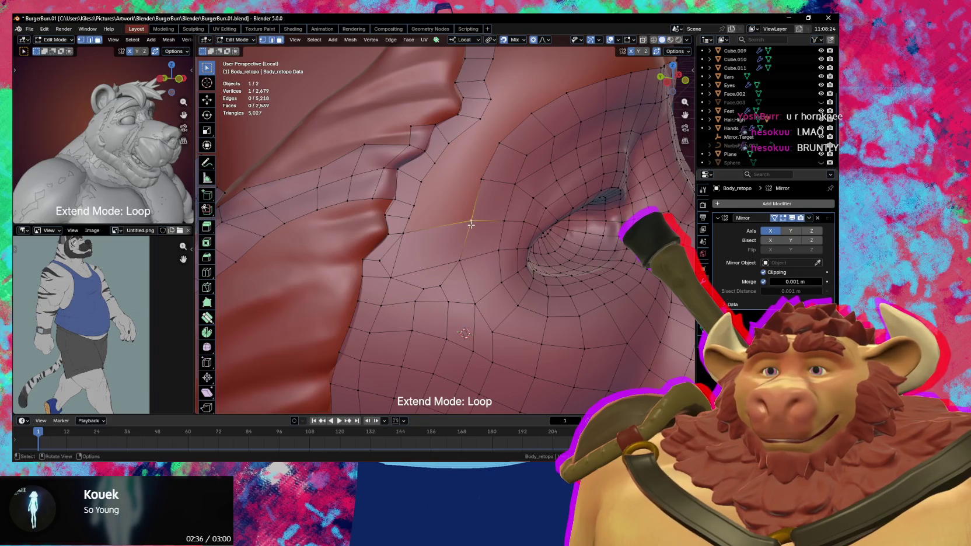
{"action": "key", "text": "g"}
{"action": "left_click", "coordinate": [411, 219]}
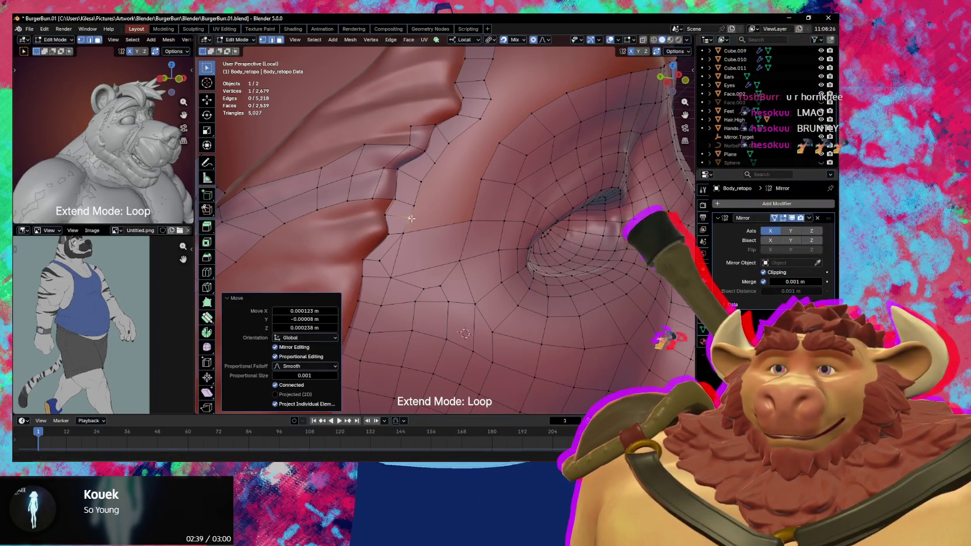
Dissolve an unneeded vertex and join two brow-fold vertices with a new edge.
{"action": "left_click", "coordinate": [404, 217], "text": "shift"}
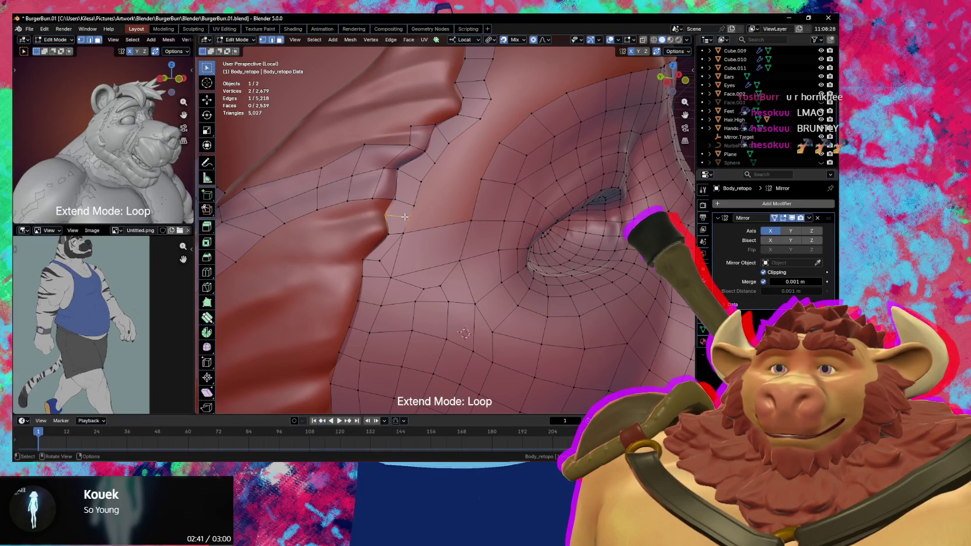
{"action": "key", "text": "ctrl+x"}
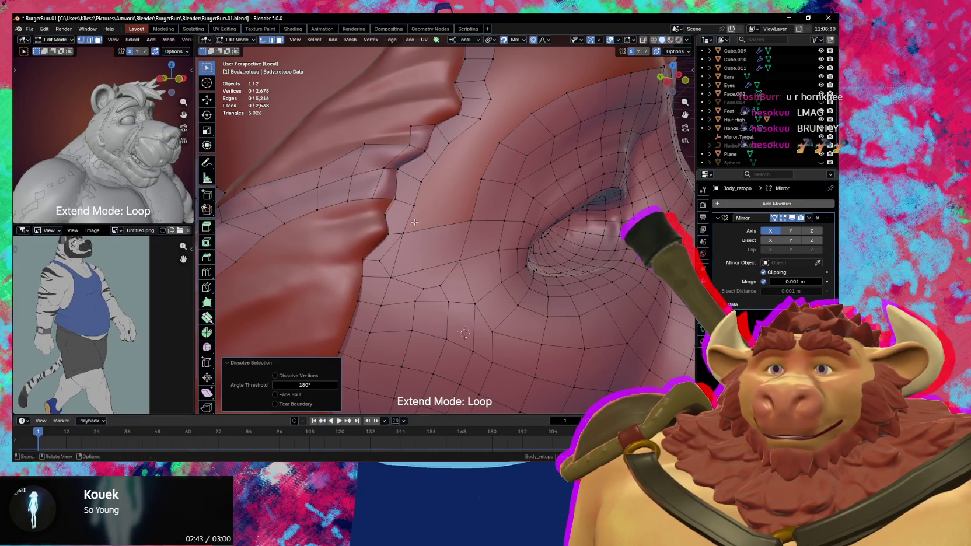
{"action": "left_click", "coordinate": [405, 230]}
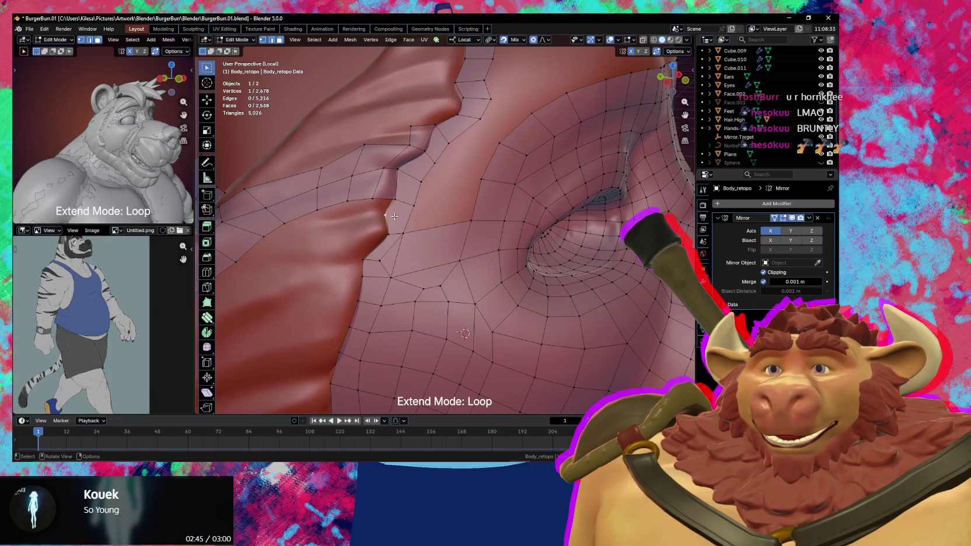
{"action": "left_click", "coordinate": [413, 209], "text": "shift"}
{"action": "key", "text": "j"}
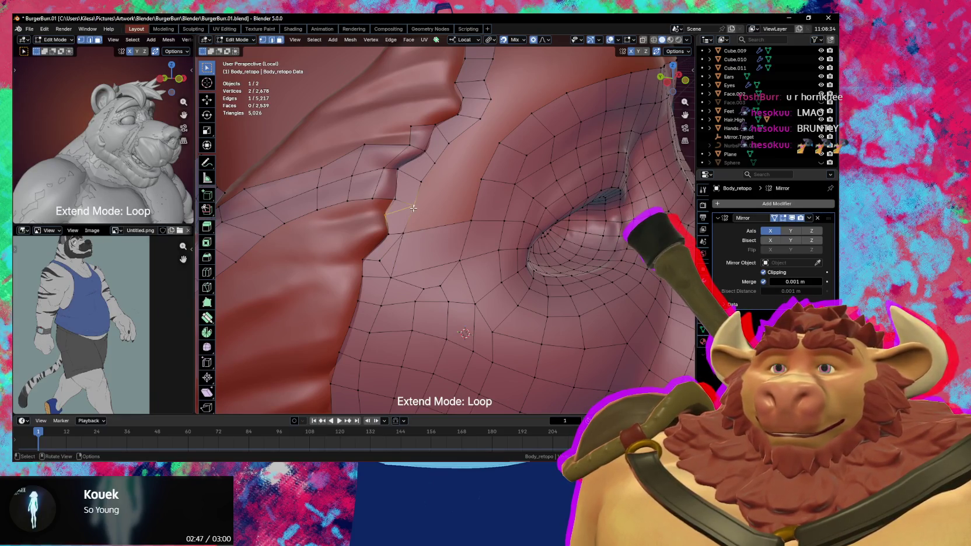
Reposition the brow-fold vertices around the new edge.
{"action": "key", "text": "g"}
{"action": "left_click", "coordinate": [392, 204]}
{"action": "key", "text": "g"}
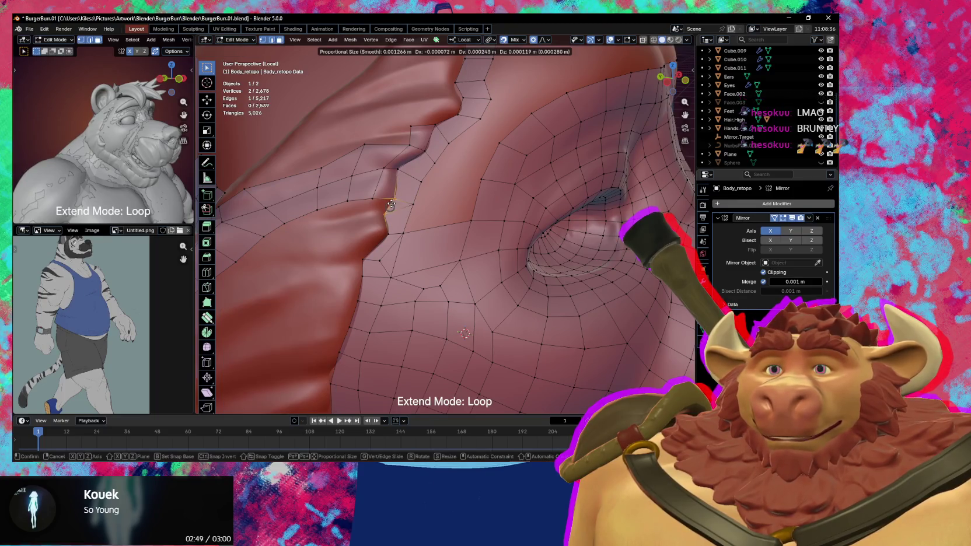
{"action": "left_click", "coordinate": [391, 204]}
{"action": "left_click", "coordinate": [410, 204]}
{"action": "key", "text": "g"}
{"action": "left_click", "coordinate": [425, 207]}
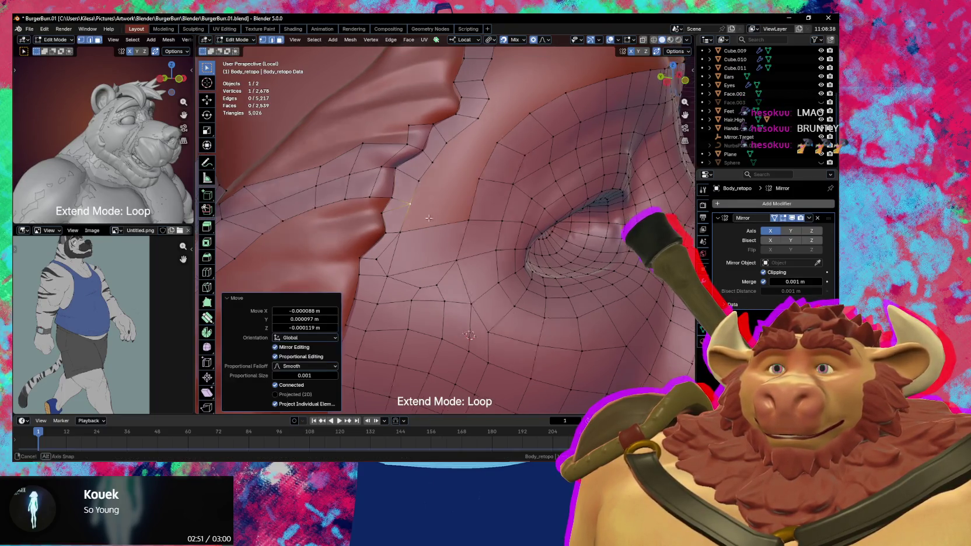
{"action": "mouse_move", "coordinate": [429, 219]}
{"action": "middle_mouse_down"}
{"action": "mouse_move", "coordinate": [426, 202]}
{"action": "mouse_move", "coordinate": [450, 209]}
{"action": "middle_mouse_up"}
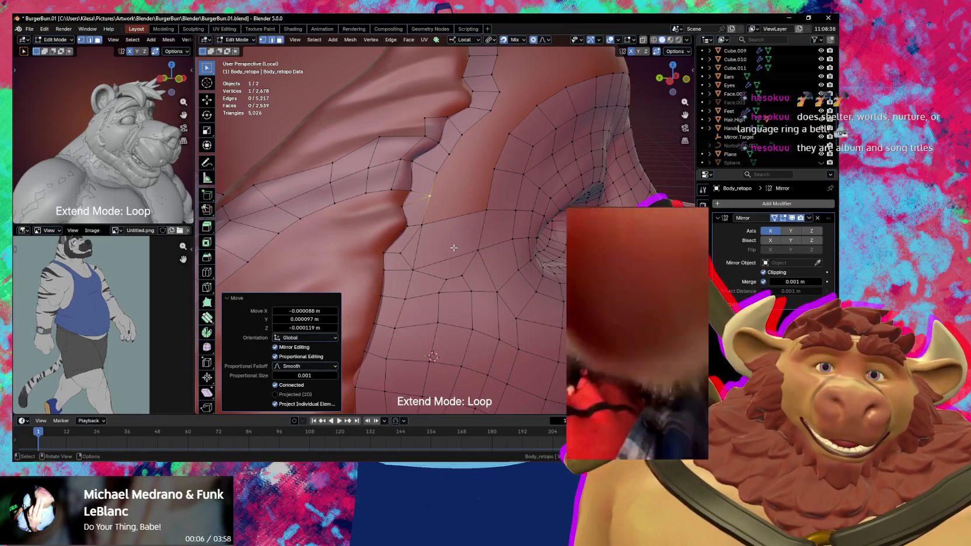
Move a vertex on the brow fold beside the ear.
{"action": "middle_click_drag", "start_coordinate": [453, 248], "coordinate": [503, 244]}
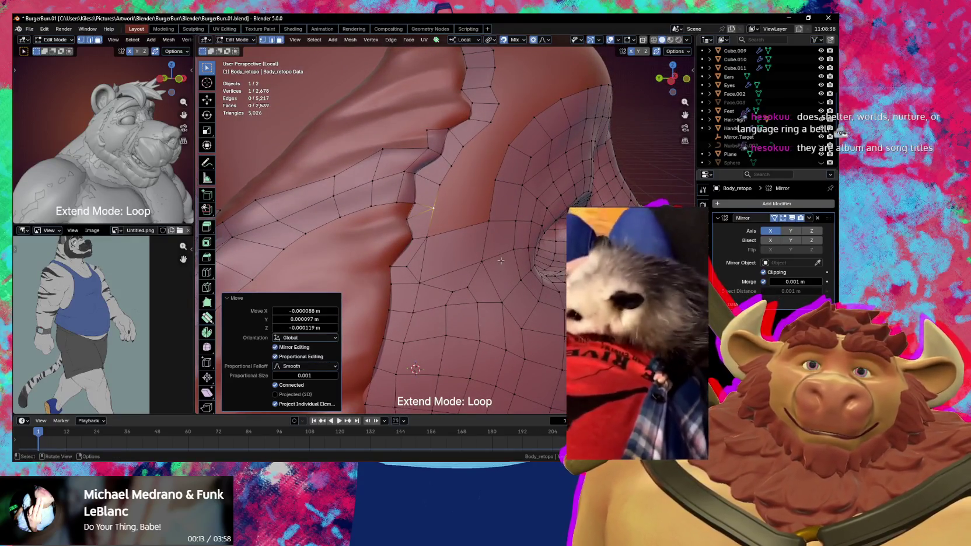
{"action": "left_click", "coordinate": [466, 226]}
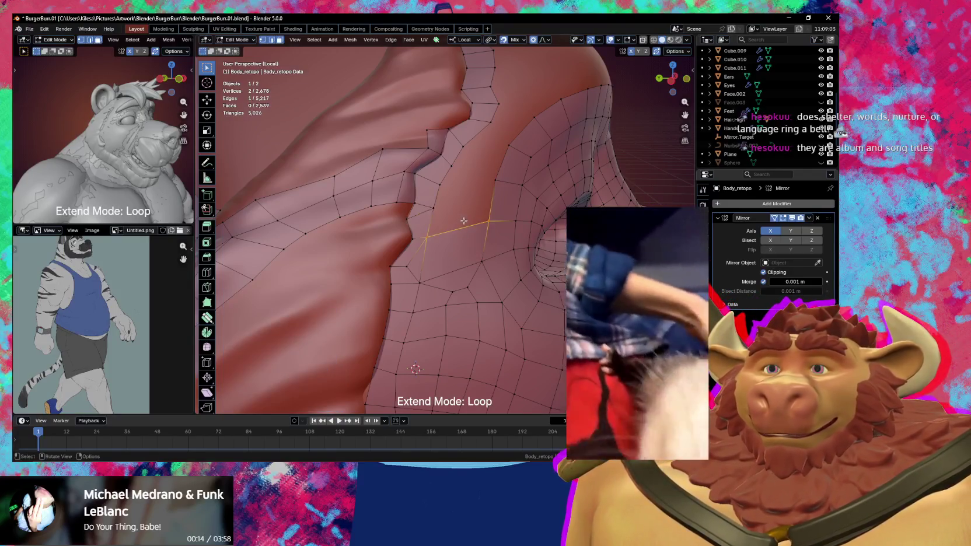
{"action": "middle_click_drag", "start_coordinate": [480, 198], "coordinate": [459, 194]}
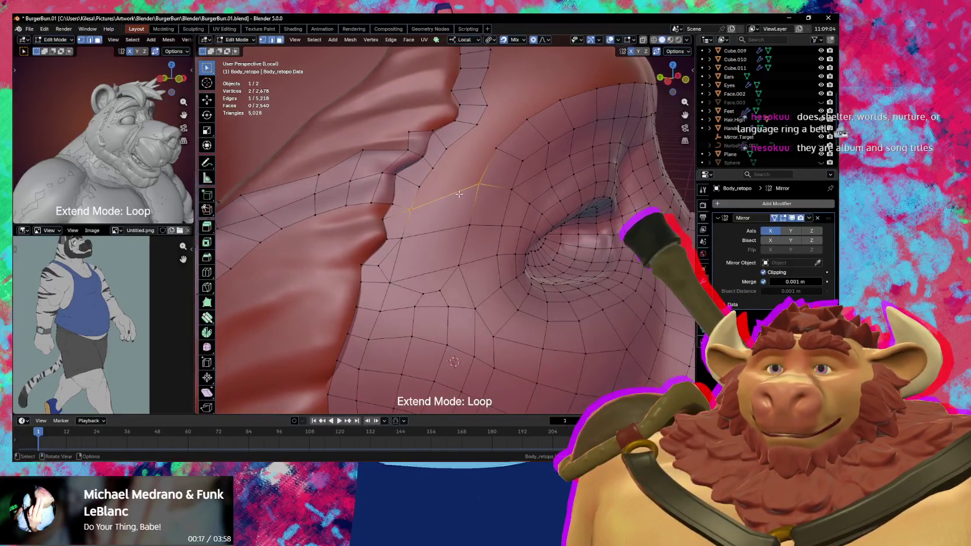
{"action": "left_click", "coordinate": [411, 208]}
{"action": "key", "text": "g"}
{"action": "left_click", "coordinate": [416, 207]}
{"action": "key", "text": "g"}
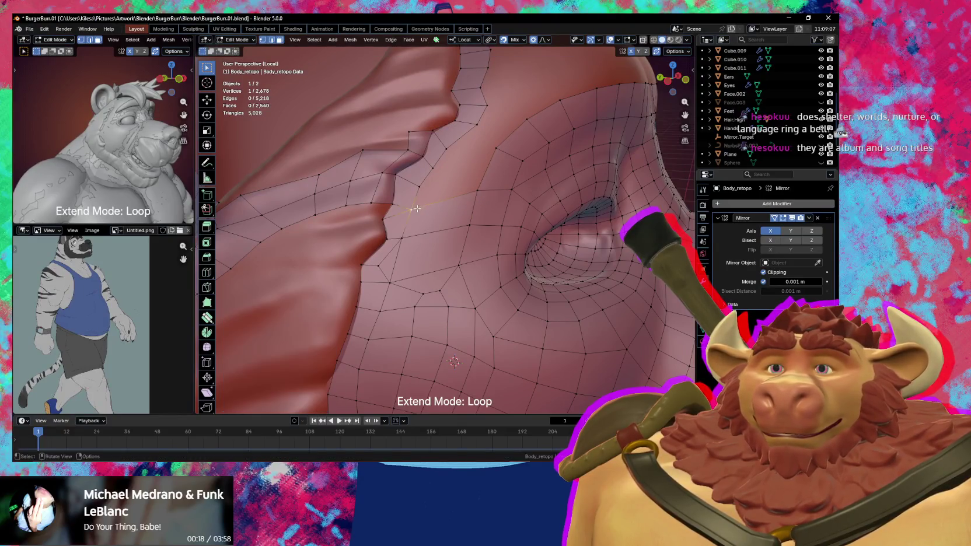
Nudge a vertex above the ear hole and merge a brow-fold vertex into its neighbour.
{"action": "left_click", "coordinate": [467, 197]}
{"action": "left_click", "coordinate": [509, 192], "text": "shift"}
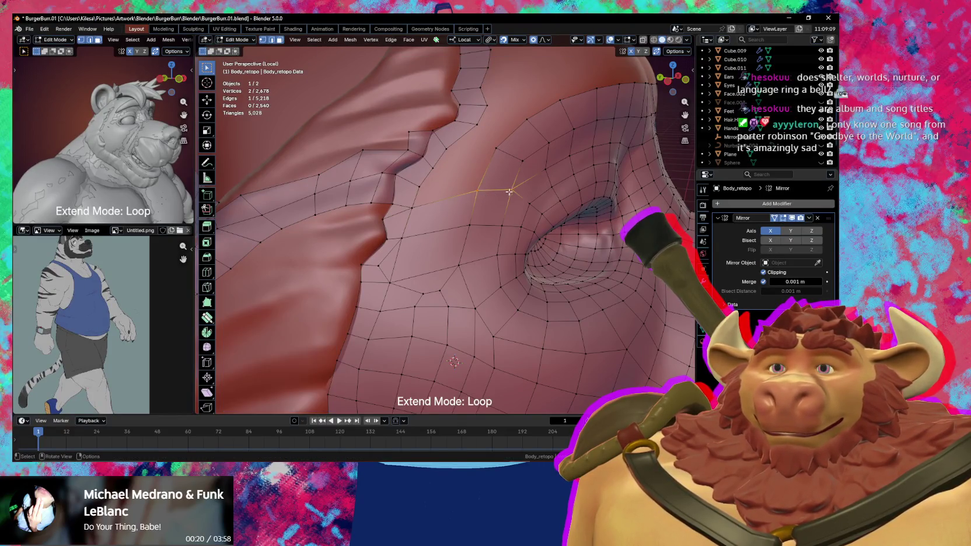
{"action": "key", "text": "g"}
{"action": "left_click", "coordinate": [510, 194]}
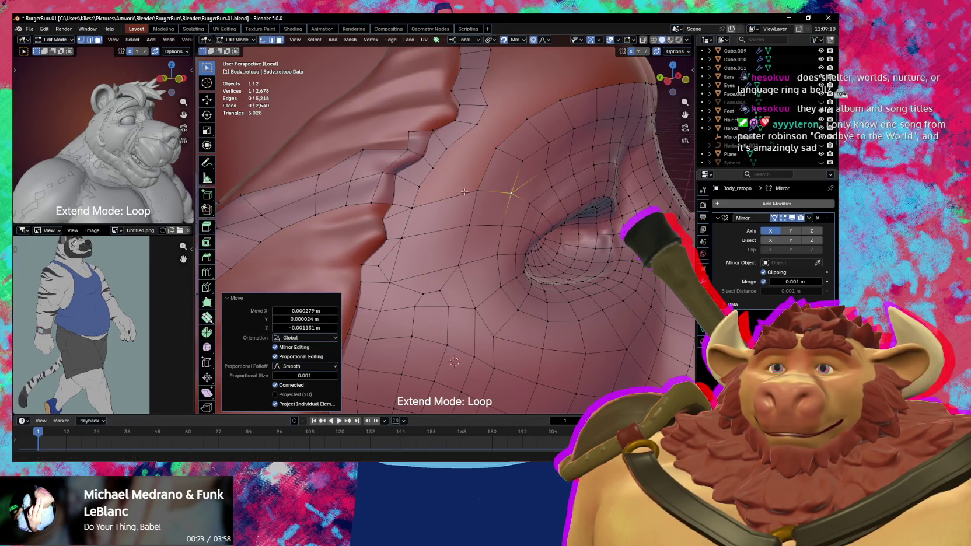
{"action": "left_click", "coordinate": [464, 191]}
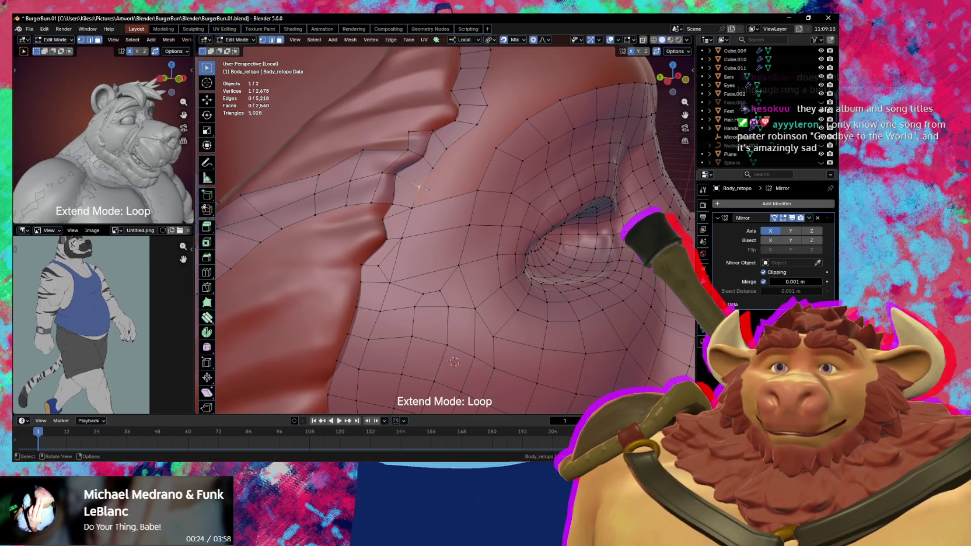
{"action": "left_click", "coordinate": [415, 187]}
{"action": "key", "text": "g"}
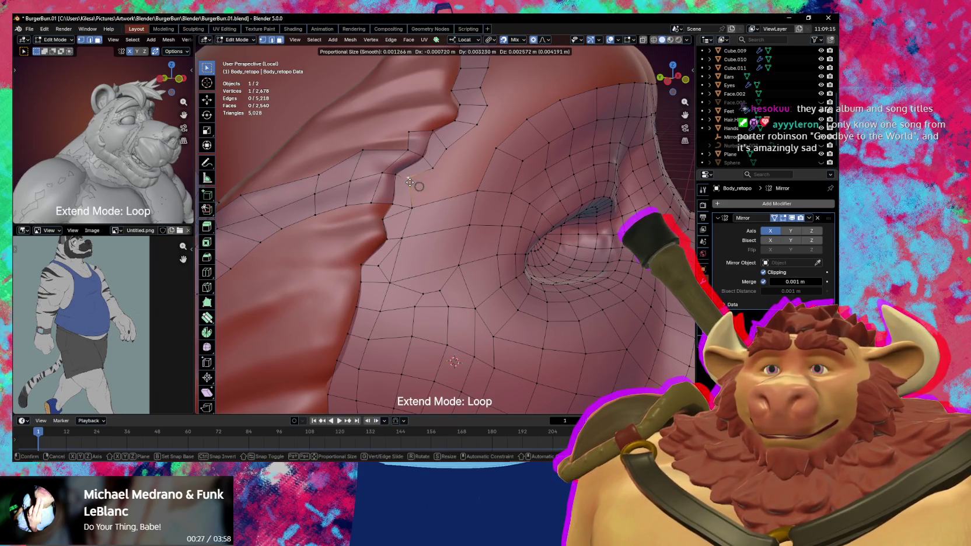
{"action": "left_click", "coordinate": [397, 179]}
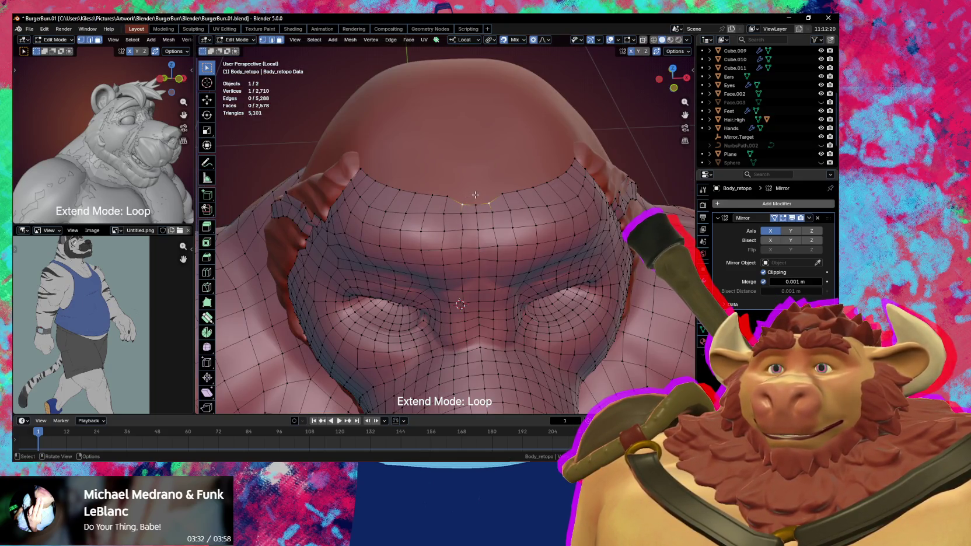
Add a vertex and quad at the hairline and slide it onto the skull with proportional editing.
{"action": "key", "text": "f"}
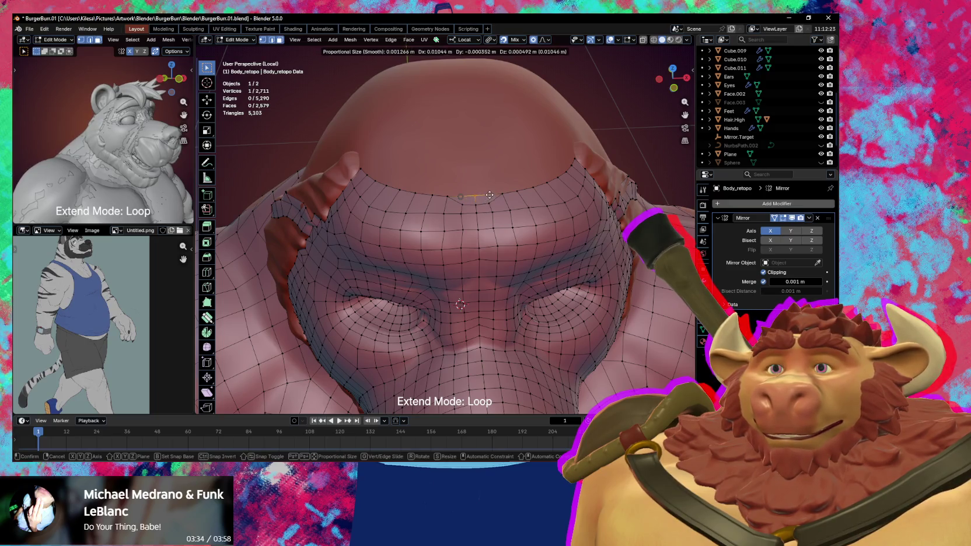
{"action": "left_click", "coordinate": [487, 199]}
{"action": "middle_click_drag", "start_coordinate": [487, 198], "coordinate": [571, 194]}
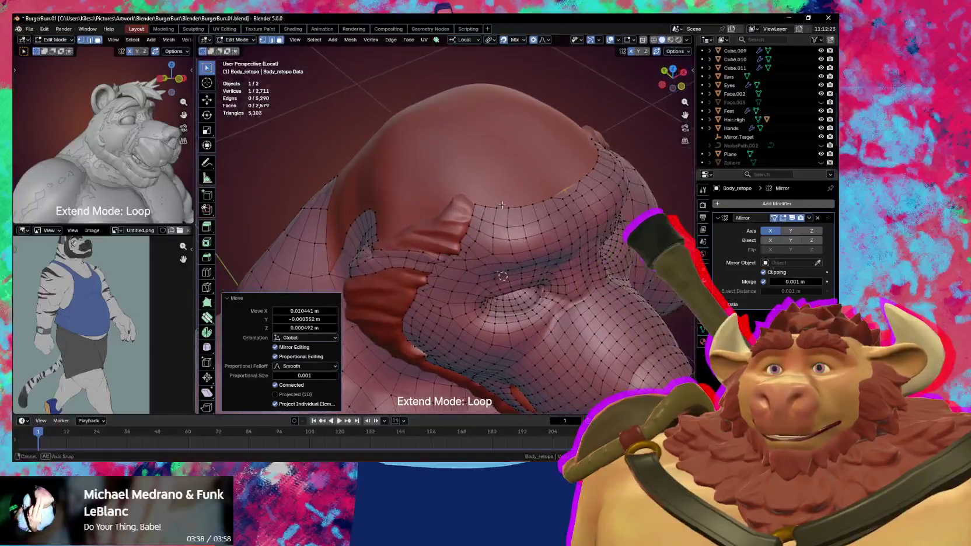
{"action": "middle_click_drag", "start_coordinate": [571, 194], "coordinate": [487, 214]}
{"action": "mouse_move", "coordinate": [446, 234]}
{"action": "left_mouse_down"}
{"action": "mouse_move", "coordinate": [462, 222]}
{"action": "mouse_move", "coordinate": [460, 235]}
{"action": "mouse_move", "coordinate": [498, 241]}
{"action": "mouse_move", "coordinate": [488, 241]}
{"action": "left_mouse_up"}
{"action": "left_click", "coordinate": [500, 241]}
{"action": "key", "text": "alt+a"}
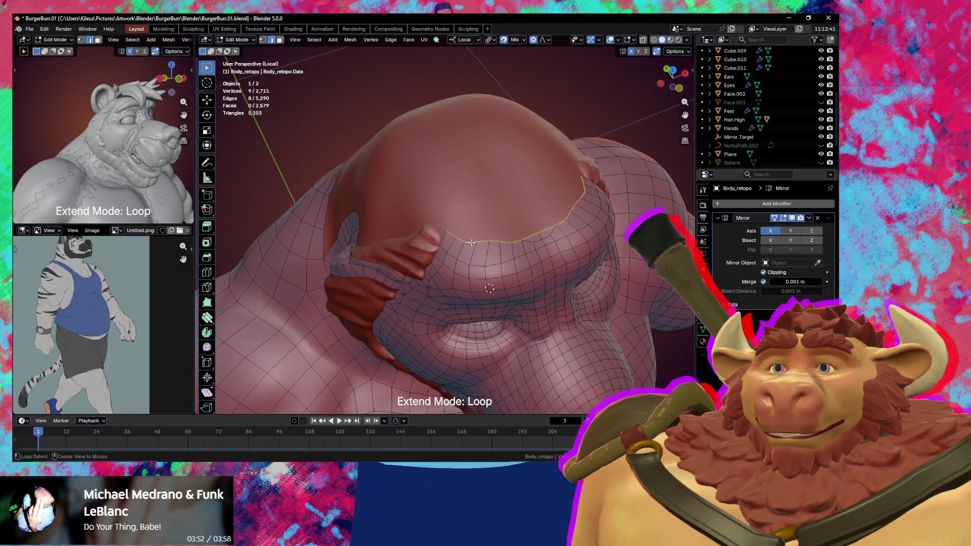
Extrude the top border loop over the head, scale it to 0.746, and reposition it.
{"action": "key", "text": "e"}
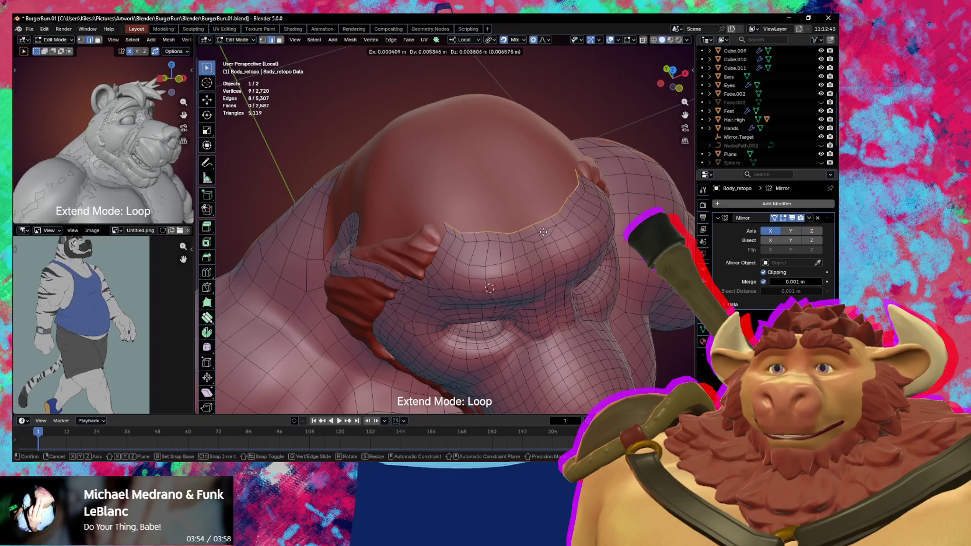
{"action": "left_click", "coordinate": [543, 232]}
{"action": "key", "text": "s"}
{"action": "left_click", "coordinate": [552, 235]}
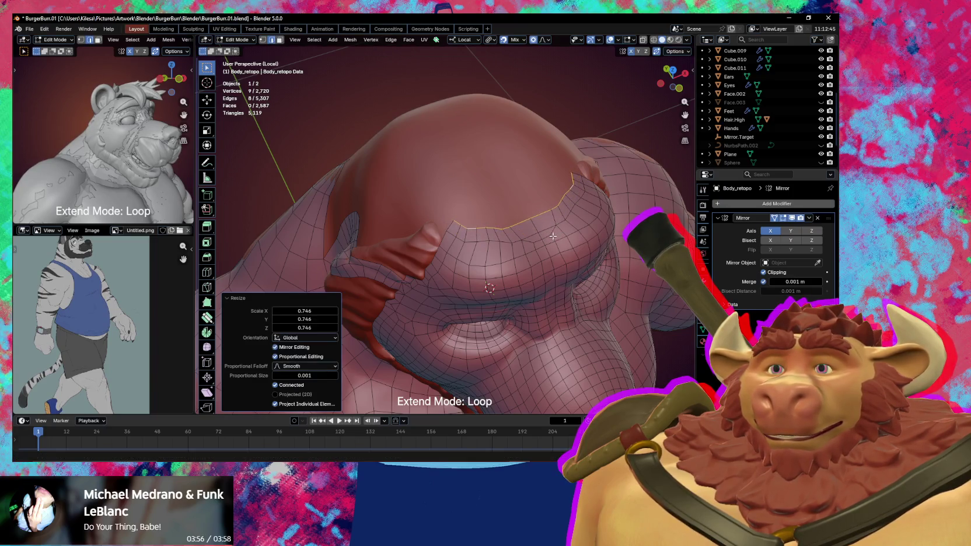
{"action": "key", "text": "g"}
{"action": "left_click", "coordinate": [557, 236]}
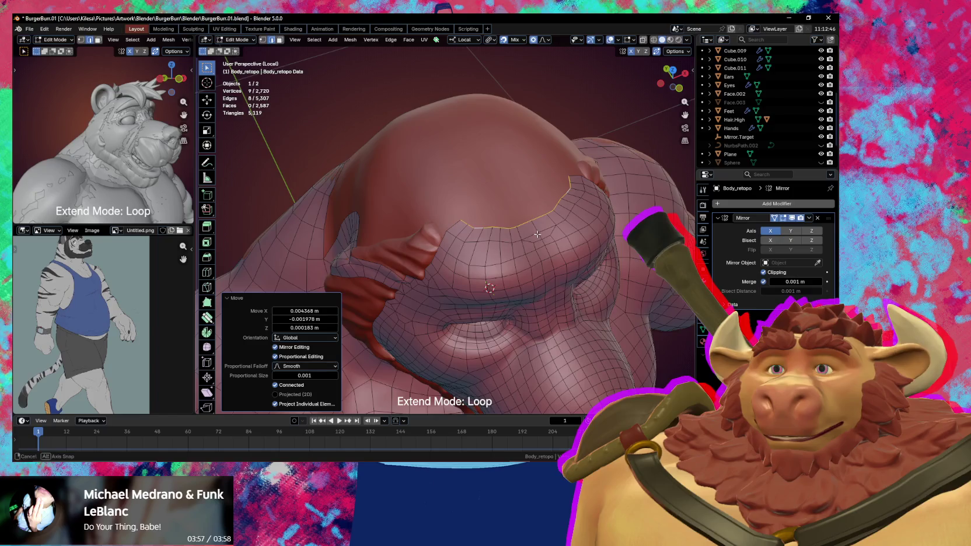
{"action": "middle_click_drag", "start_coordinate": [557, 237], "coordinate": [527, 235]}
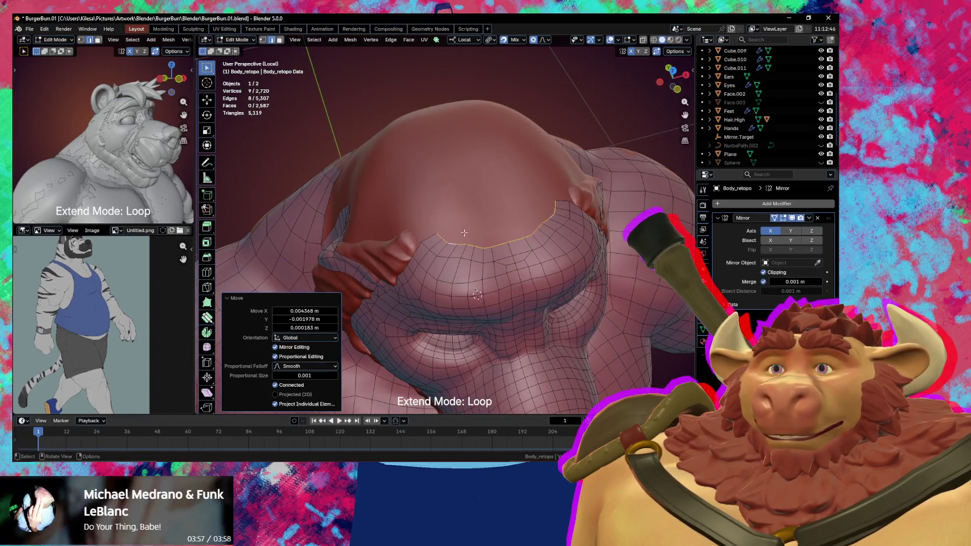
In vertex mode, add new vertices and faces along the new border.
{"action": "left_click", "coordinate": [447, 243]}
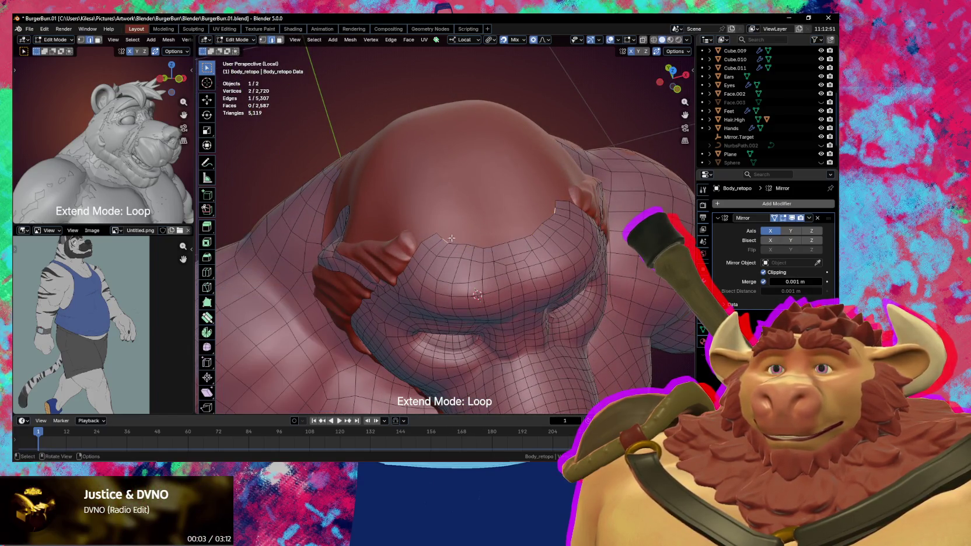
{"action": "key", "text": "1"}
{"action": "middle_click_drag", "start_coordinate": [447, 243], "coordinate": [451, 251]}
{"action": "key", "text": "f"}
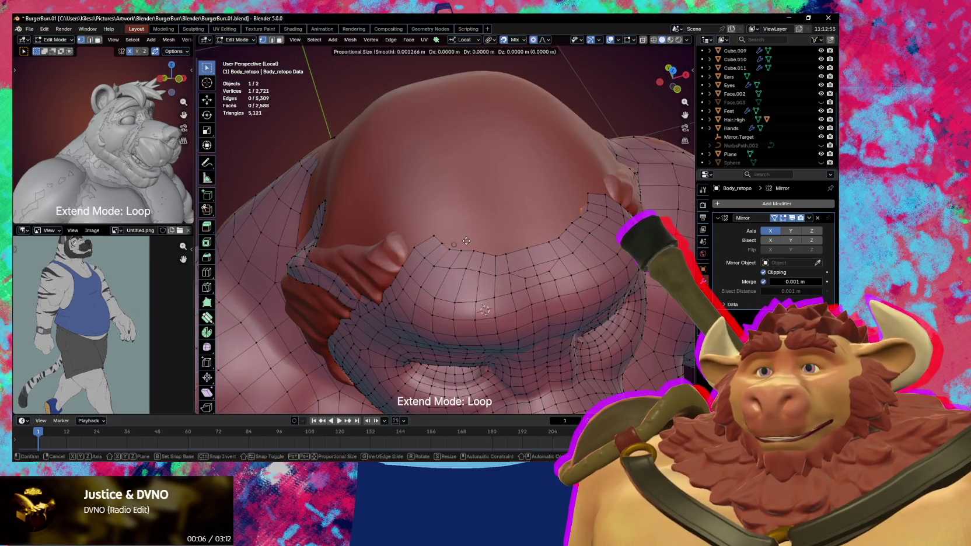
{"action": "left_click", "coordinate": [441, 238]}
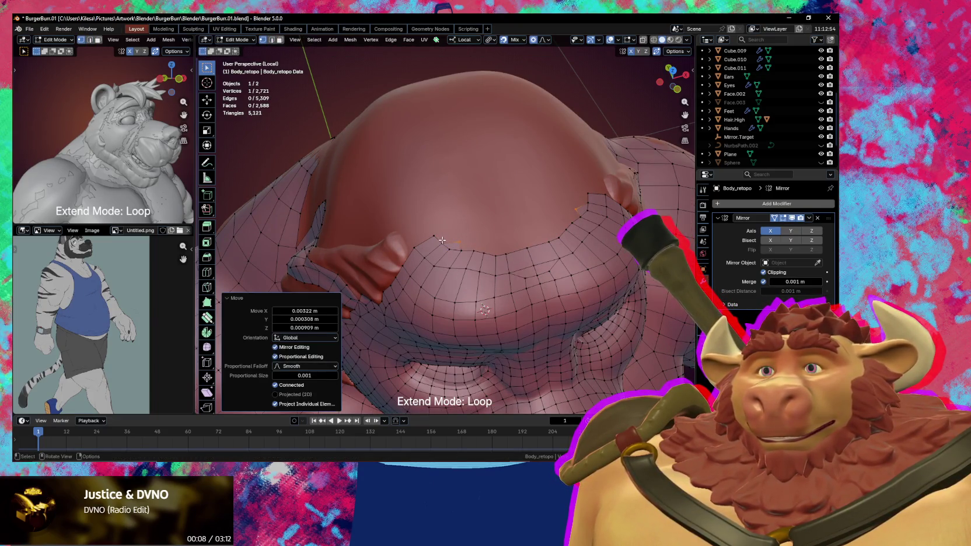
{"action": "key", "text": "f"}
{"action": "left_click", "coordinate": [458, 232]}
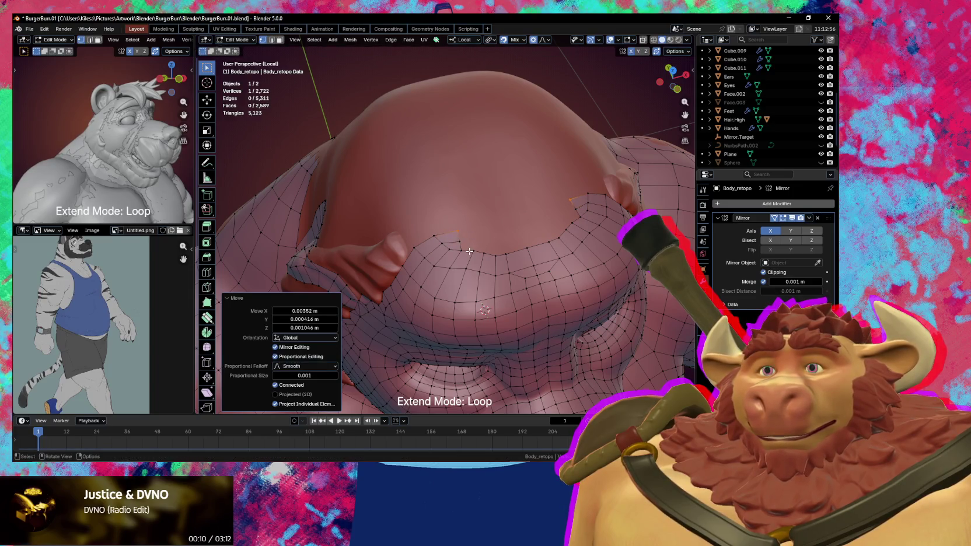
Extrude two runs of border edges up the brow as new rows of quads.
{"action": "left_click", "coordinate": [473, 250]}
{"action": "left_click", "coordinate": [521, 248], "text": "ctrl"}
{"action": "key", "text": "e"}
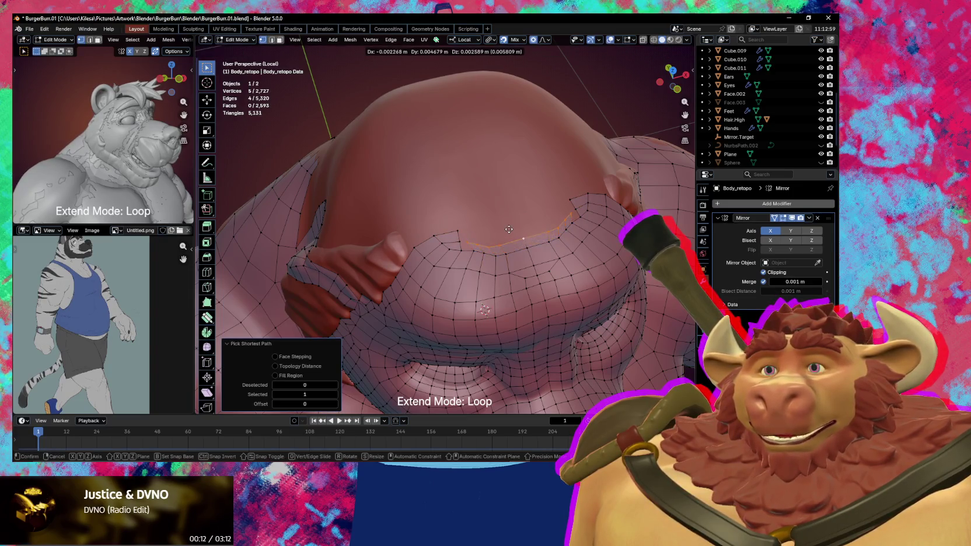
{"action": "left_click", "coordinate": [514, 227]}
{"action": "left_click", "coordinate": [475, 251]}
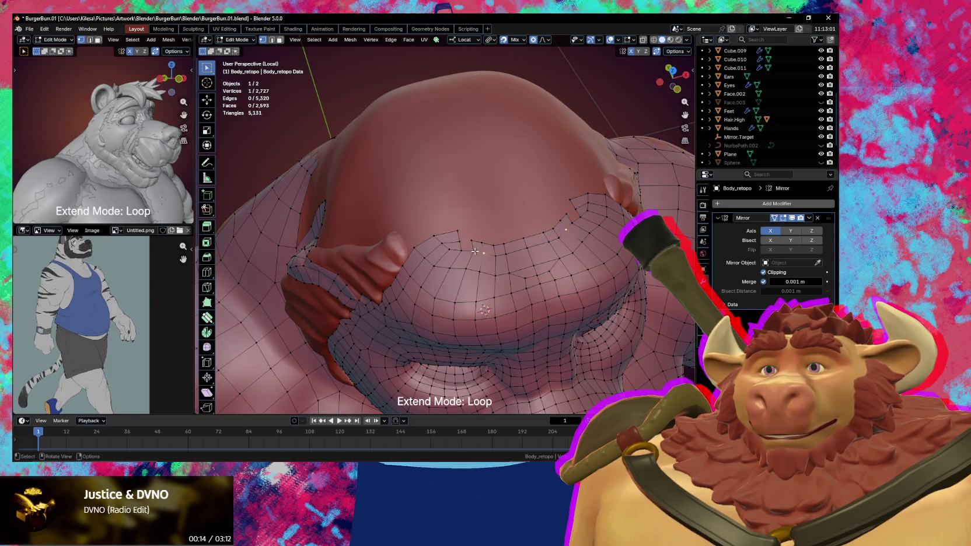
{"action": "left_click", "coordinate": [517, 236], "text": "ctrl"}
{"action": "key", "text": "e"}
{"action": "left_click", "coordinate": [518, 224]}
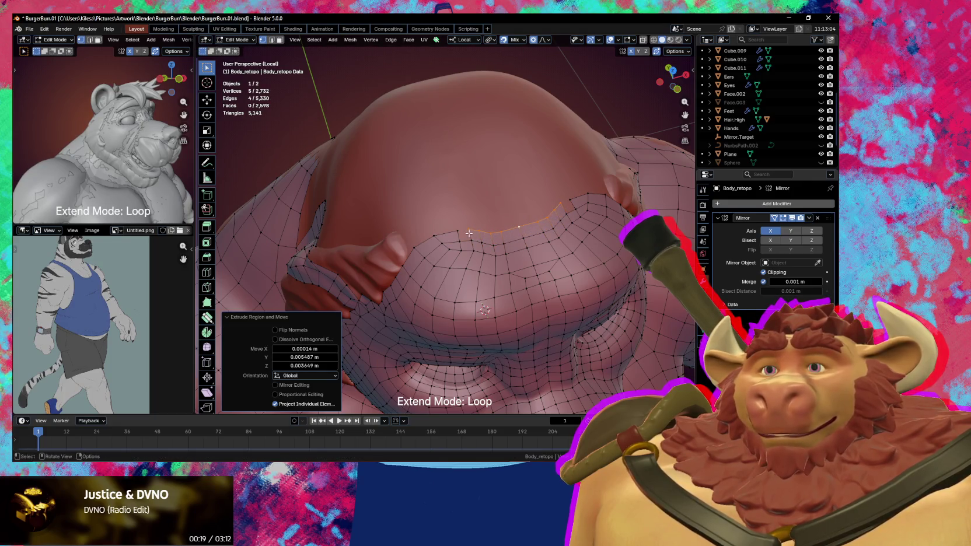
Fill the remaining gap at the corner with a face.
{"action": "left_click", "coordinate": [566, 213]}
{"action": "key", "text": "f"}
{"action": "middle_click_drag", "start_coordinate": [472, 235], "coordinate": [493, 248]}
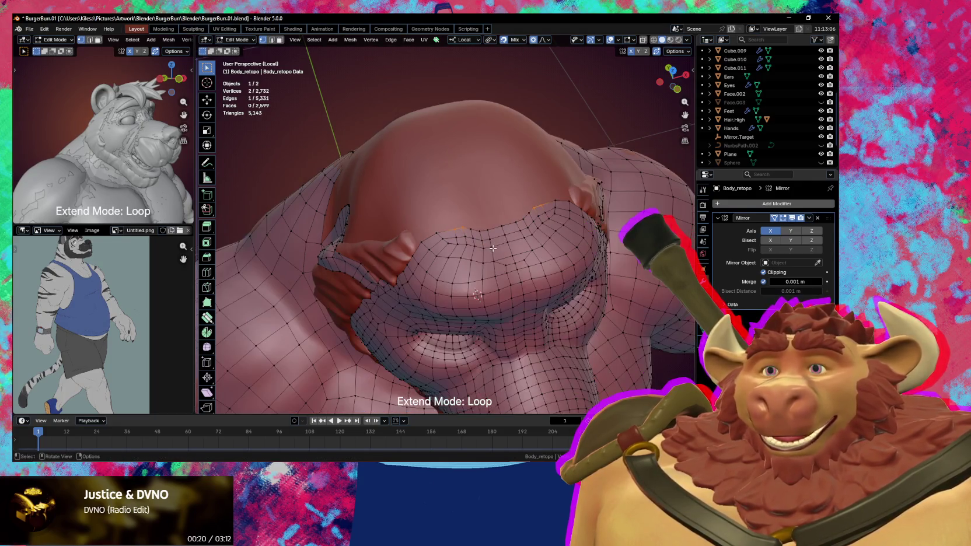
Brush-smooth the new brow quads using the retopology tool's Smooth Vertices mode.
{"action": "key", "text": "shift+r"}
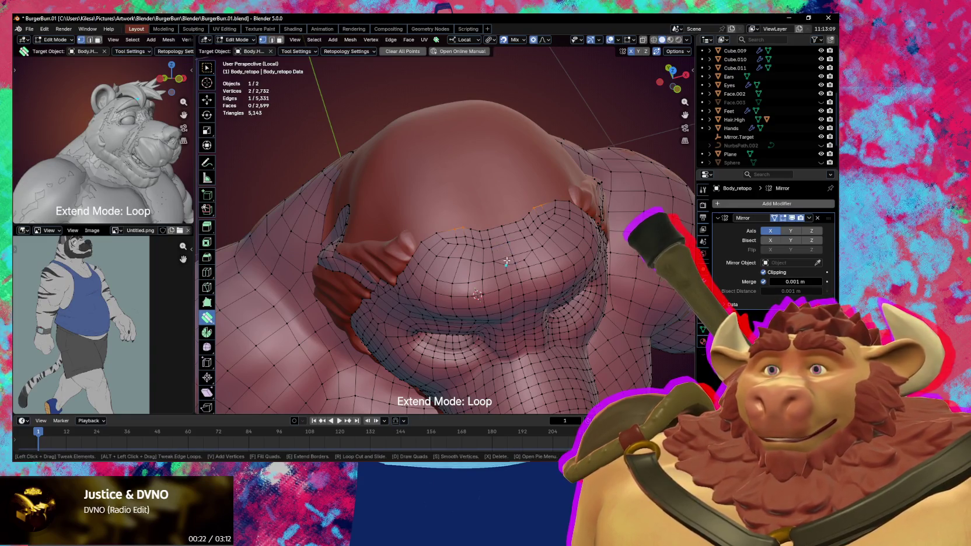
{"action": "key", "text": "s"}
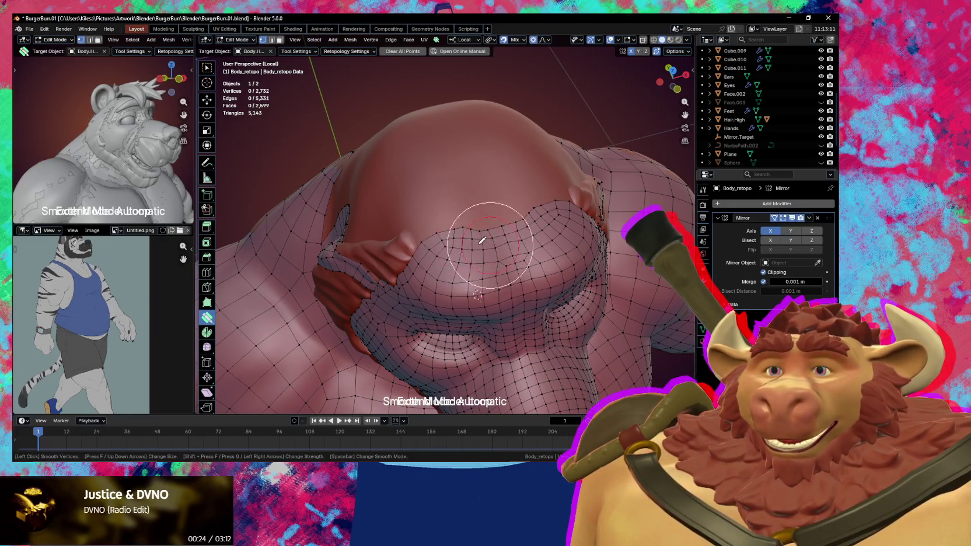
{"action": "mouse_move", "coordinate": [470, 239]}
{"action": "middle_mouse_down"}
{"action": "mouse_move", "coordinate": [573, 244]}
{"action": "mouse_move", "coordinate": [551, 201]}
{"action": "mouse_move", "coordinate": [499, 206]}
{"action": "mouse_move", "coordinate": [507, 223]}
{"action": "mouse_move", "coordinate": [485, 225]}
{"action": "middle_mouse_up"}
{"action": "key", "text": "s"}
{"action": "key", "text": "s"}
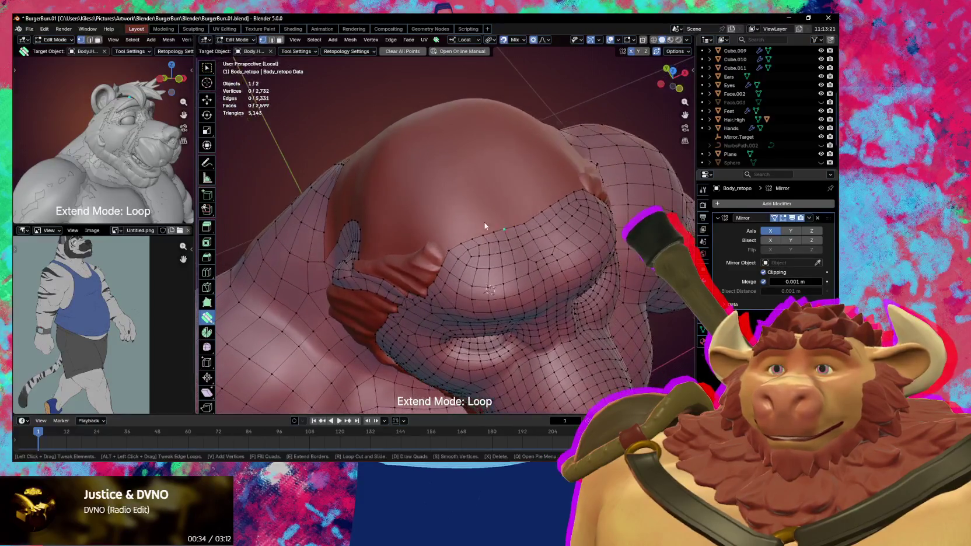
Extrude the brow's top border edge chain upward into a new strip of quads.
{"action": "key", "text": "w"}
{"action": "left_click", "coordinate": [527, 223], "text": "ctrl"}
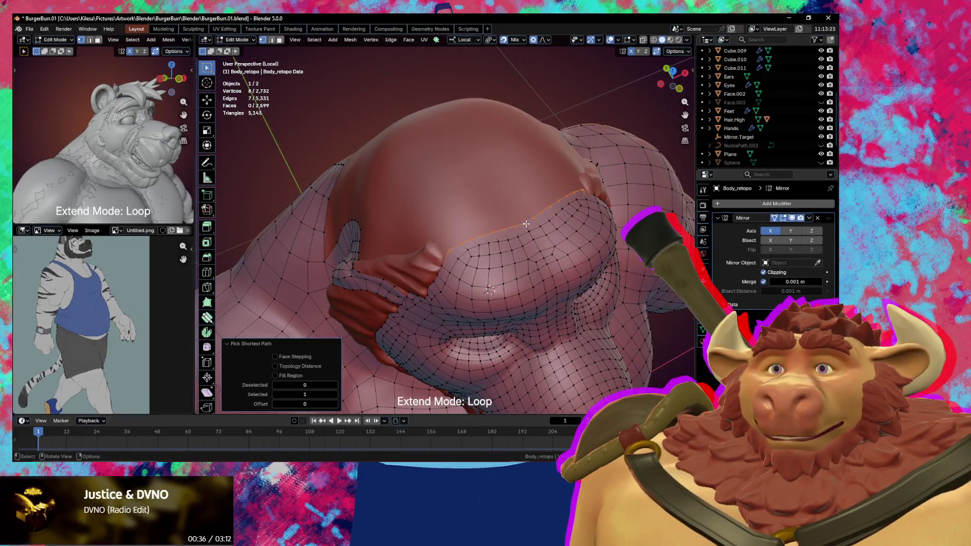
{"action": "key", "text": "e"}
{"action": "left_click", "coordinate": [512, 202]}
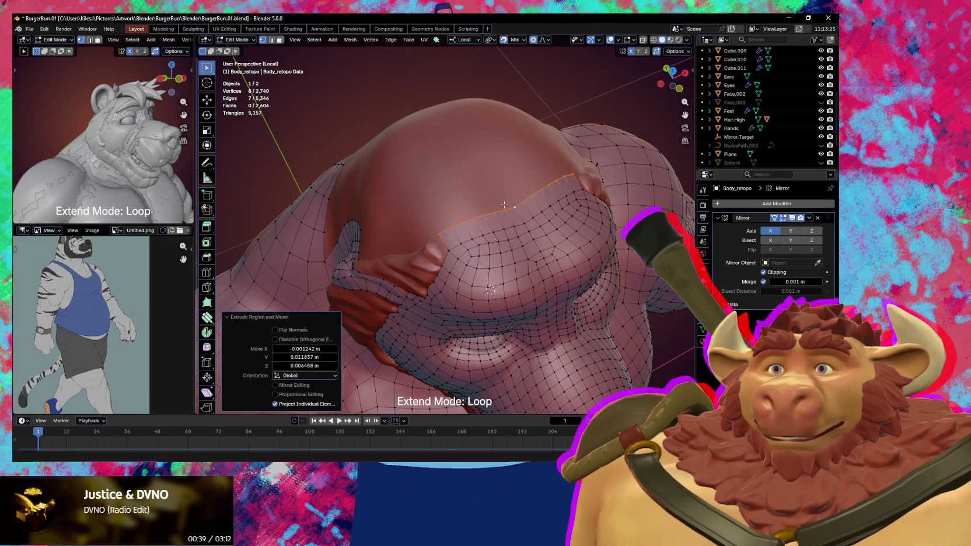
{"action": "mouse_move", "coordinate": [511, 202]}
{"action": "middle_mouse_down"}
{"action": "mouse_move", "coordinate": [534, 211]}
{"action": "mouse_move", "coordinate": [517, 235]}
{"action": "middle_mouse_up"}
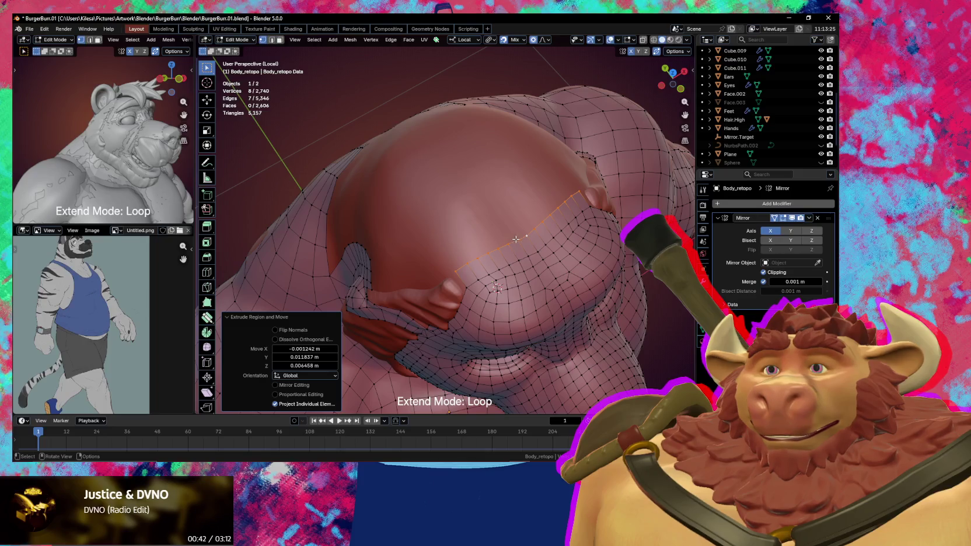
{"action": "middle_click_drag", "start_coordinate": [505, 242], "coordinate": [494, 240]}
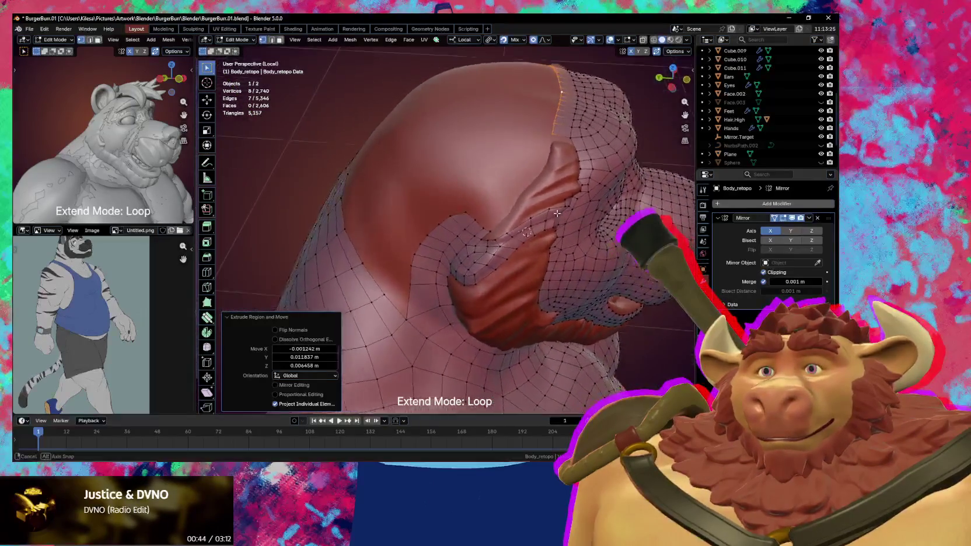
{"action": "left_click", "coordinate": [512, 239]}
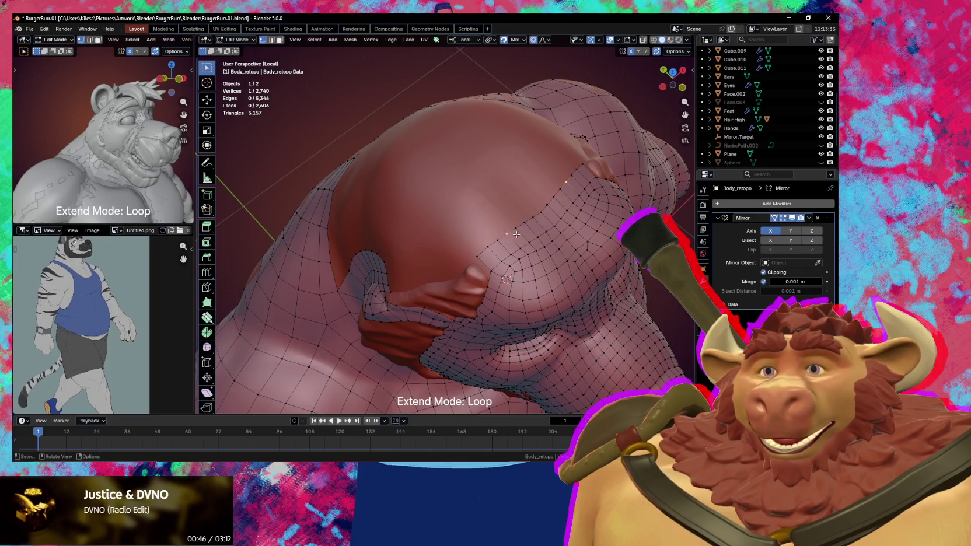
Move a forehead-strip vertex with proportional editing, adjusting the falloff radius.
{"action": "mouse_move", "coordinate": [512, 238]}
{"action": "middle_mouse_down"}
{"action": "mouse_move", "coordinate": [520, 231]}
{"action": "mouse_move", "coordinate": [495, 245]}
{"action": "middle_mouse_up"}
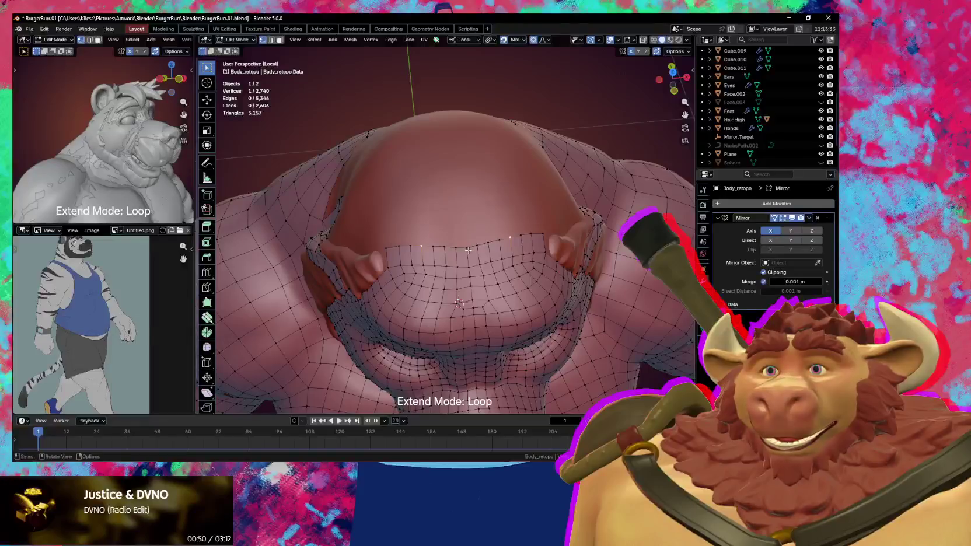
{"action": "key", "text": "g"}
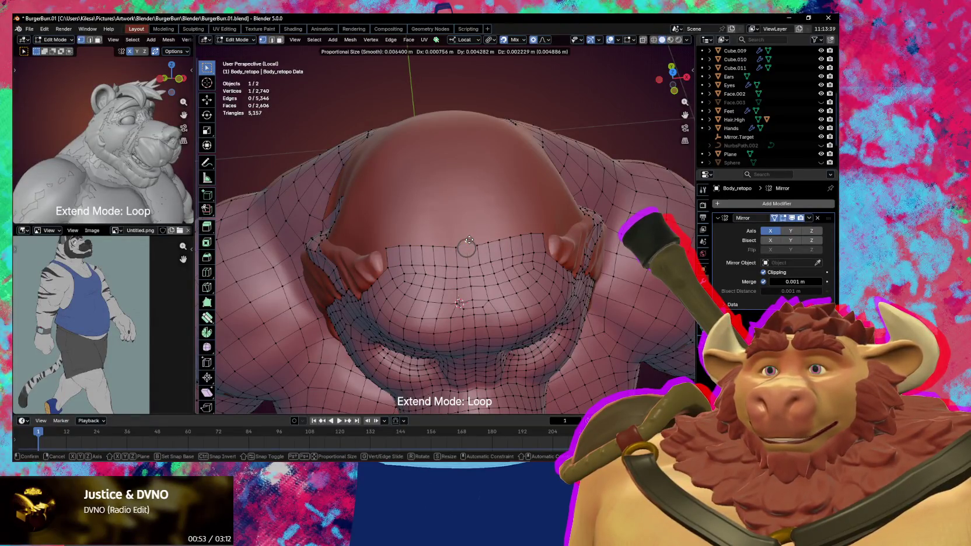
{"action": "middle_click_drag", "start_coordinate": [469, 240], "coordinate": [526, 241]}
{"action": "scroll", "coordinate": [526, 241], "scroll_direction": "down", "scroll_amount": 5}
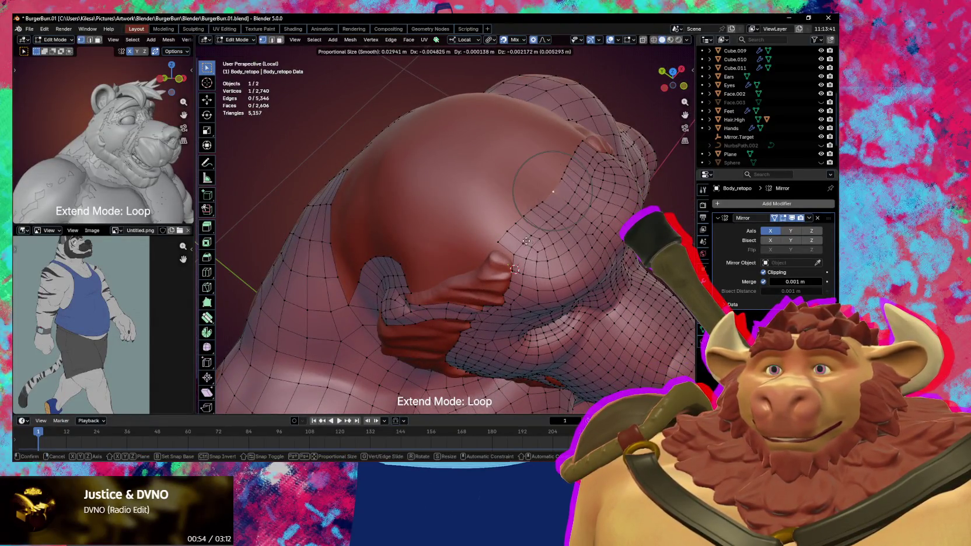
{"action": "scroll", "coordinate": [518, 234], "scroll_direction": "down", "scroll_amount": 6}
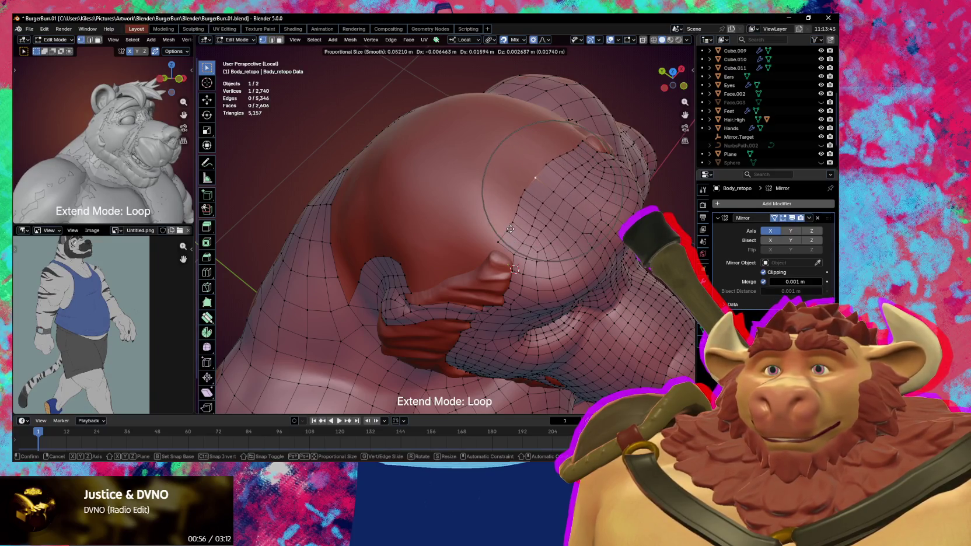
{"action": "scroll", "coordinate": [503, 225], "scroll_direction": "down", "scroll_amount": 2}
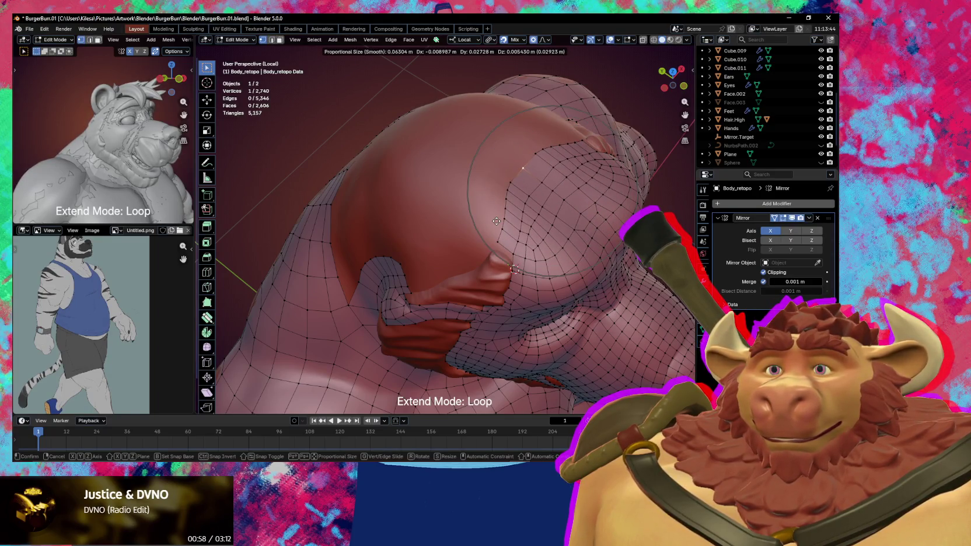
{"action": "left_click", "coordinate": [496, 225]}
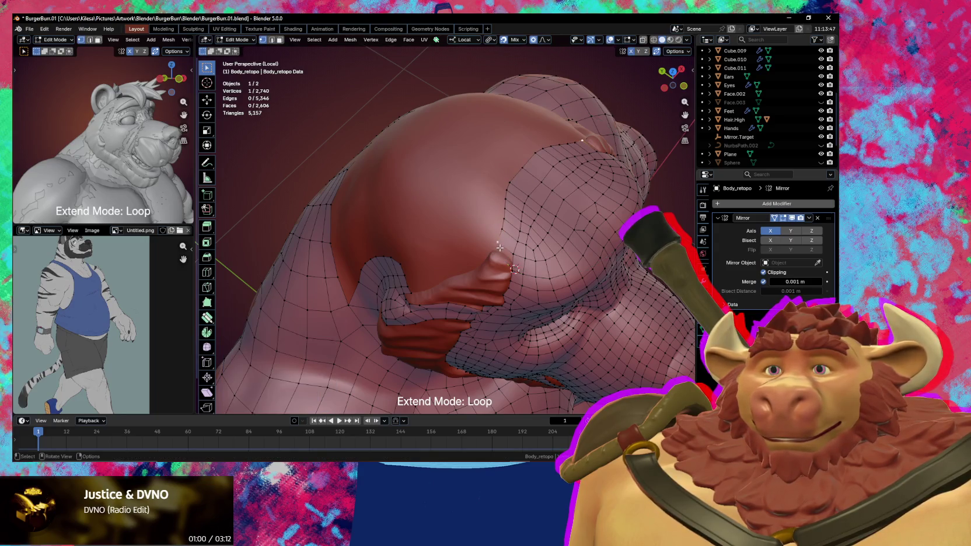
Move the vertex again with a resized proportional falloff.
{"action": "key", "text": "g"}
{"action": "scroll", "coordinate": [500, 252], "scroll_direction": "up", "scroll_amount": 4}
{"action": "scroll", "coordinate": [500, 257], "scroll_direction": "up", "scroll_amount": 3}
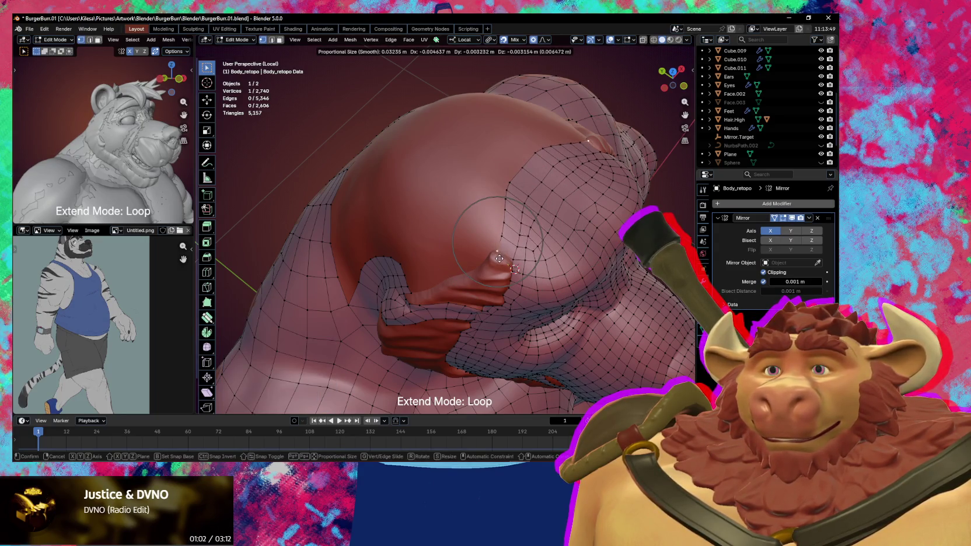
{"action": "left_click", "coordinate": [498, 256]}
{"action": "scroll", "coordinate": [502, 254], "scroll_direction": "up", "scroll_amount": 2}
{"action": "scroll", "coordinate": [519, 245], "scroll_direction": "up", "scroll_amount": 2}
{"action": "scroll", "coordinate": [528, 240], "scroll_direction": "up", "scroll_amount": 1}
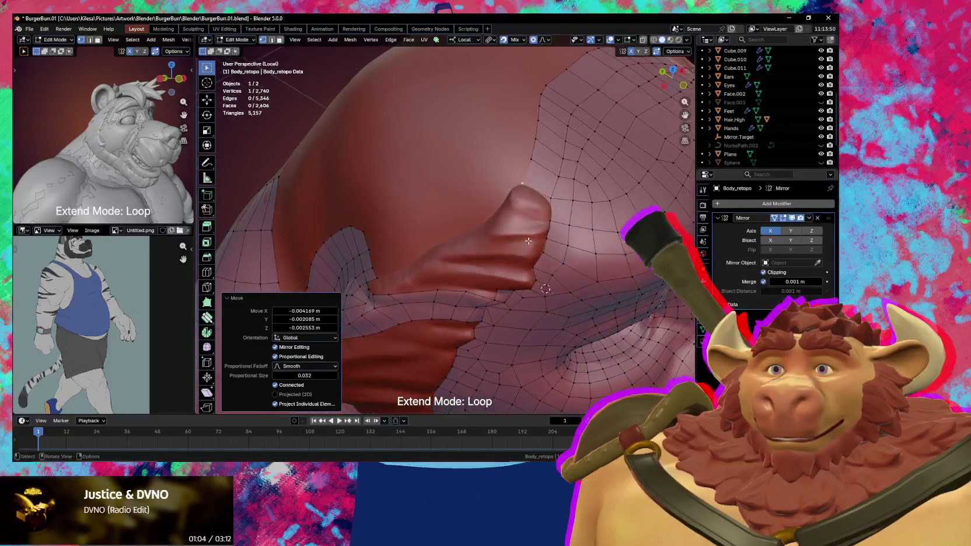
Reposition a vertex beside the protrusion with soft proportional falloff.
{"action": "left_click", "coordinate": [554, 202]}
{"action": "mouse_move", "coordinate": [557, 201]}
{"action": "middle_mouse_down"}
{"action": "mouse_move", "coordinate": [583, 214]}
{"action": "mouse_move", "coordinate": [584, 234]}
{"action": "middle_mouse_up"}
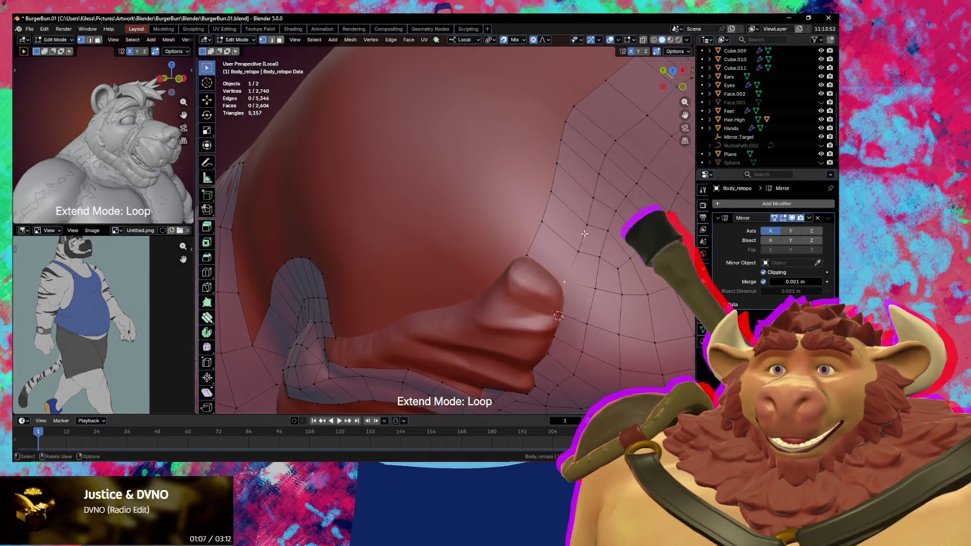
{"action": "key", "text": "g"}
{"action": "left_click", "coordinate": [592, 269]}
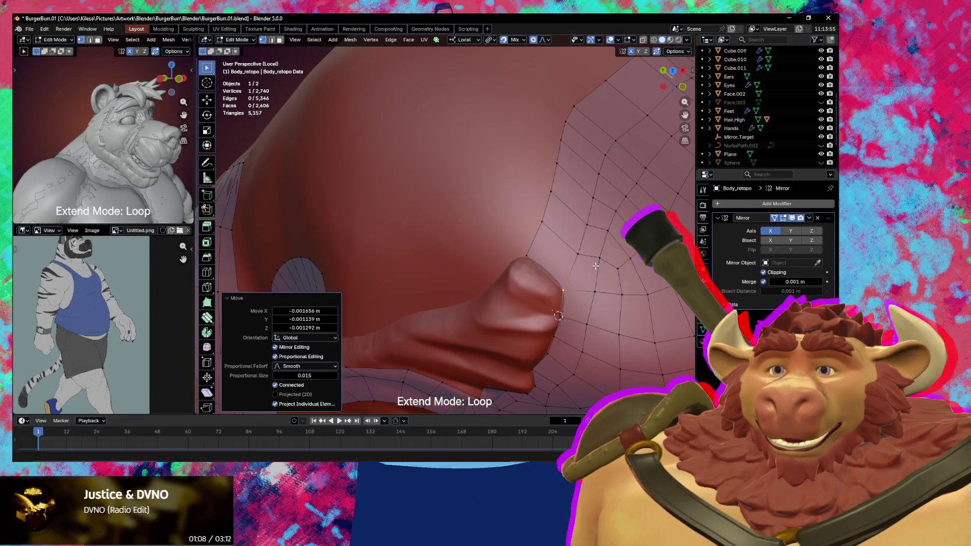
{"action": "scroll", "coordinate": [559, 273], "scroll_direction": "down", "scroll_amount": 2}
{"action": "middle_click_drag", "start_coordinate": [559, 273], "coordinate": [517, 259]}
Reposition several more head-strip vertices so they hug the surface.
{"action": "left_click", "coordinate": [498, 246]}
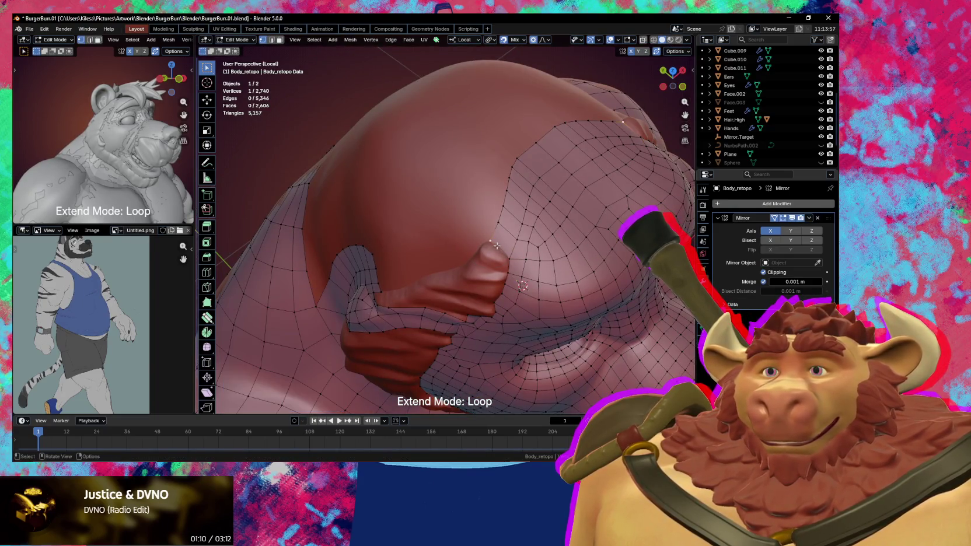
{"action": "key", "text": "g"}
{"action": "left_click", "coordinate": [501, 245]}
{"action": "left_click", "coordinate": [516, 159]}
{"action": "key", "text": "g"}
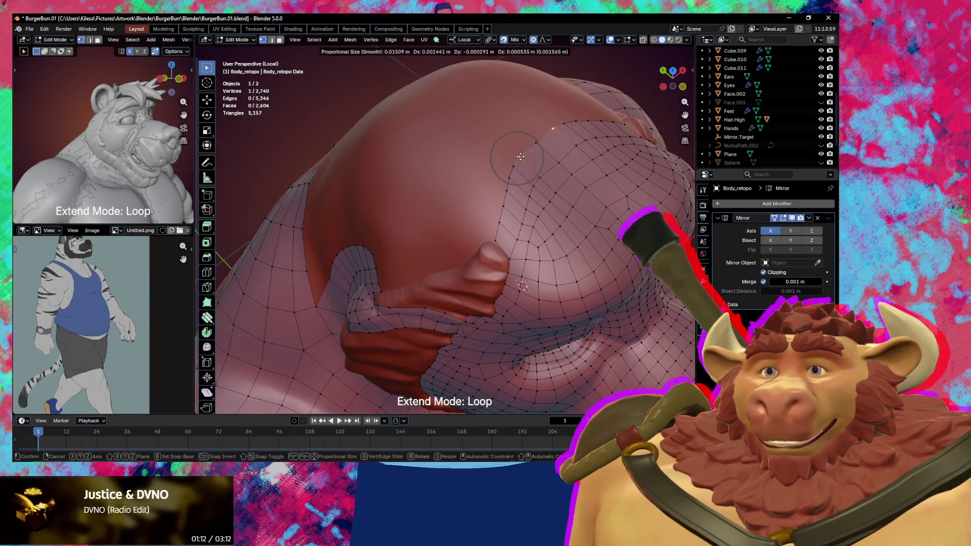
{"action": "left_click", "coordinate": [519, 154]}
{"action": "key", "text": "g"}
{"action": "left_click", "coordinate": [534, 143]}
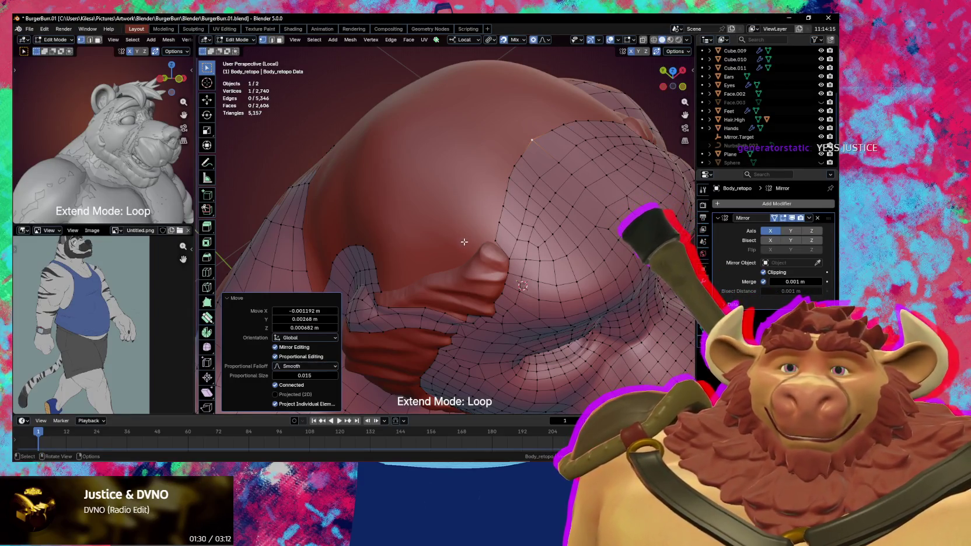
Smooth and nudge brow vertices of Body_retopo onto the head surface with Poly Build.
{"action": "middle_click_drag", "start_coordinate": [469, 258], "coordinate": [539, 249]}
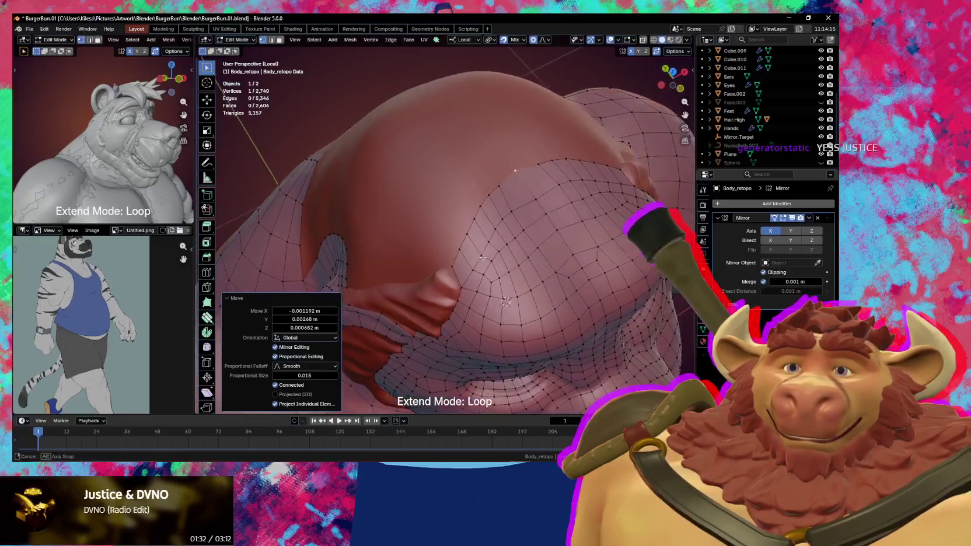
{"action": "key", "text": "shift+space"}
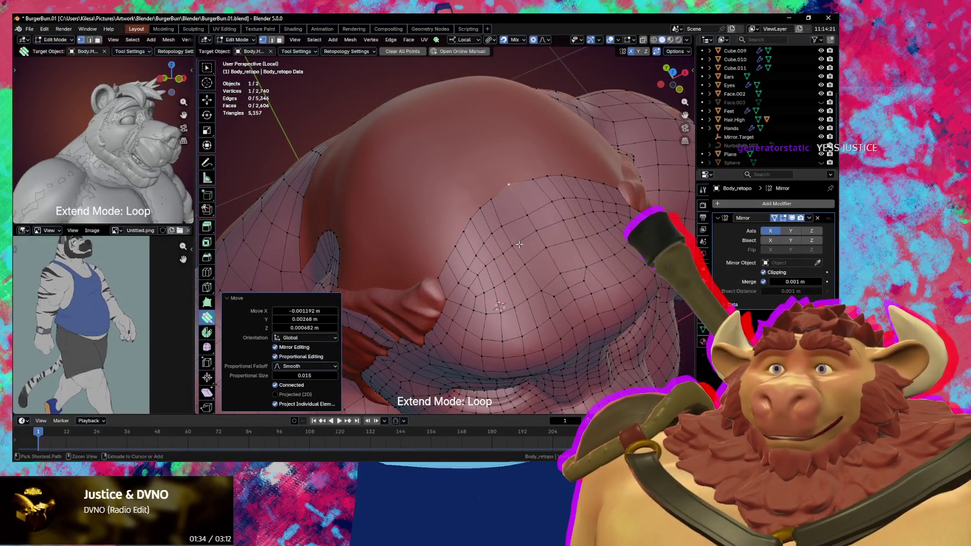
{"action": "middle_click_drag", "start_coordinate": [525, 246], "coordinate": [529, 248]}
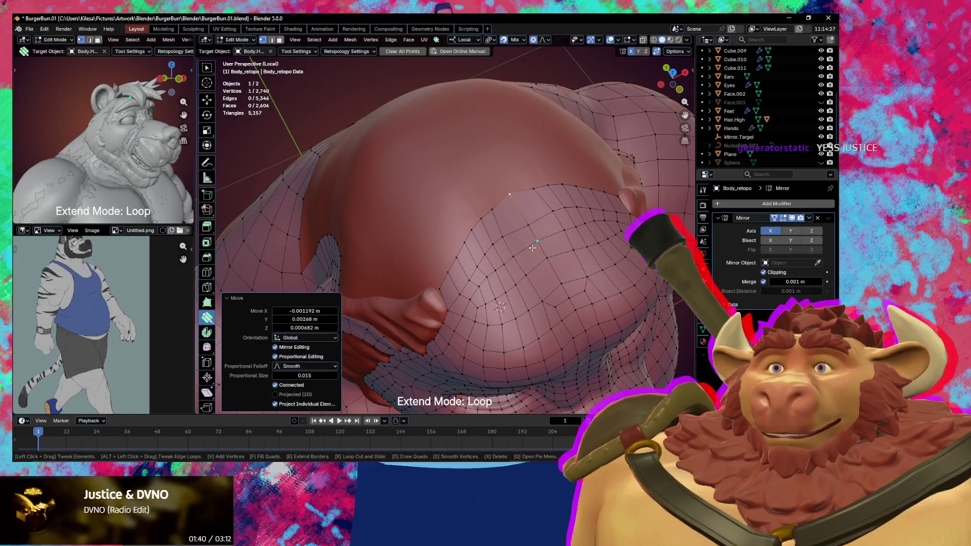
{"action": "key", "text": "s"}
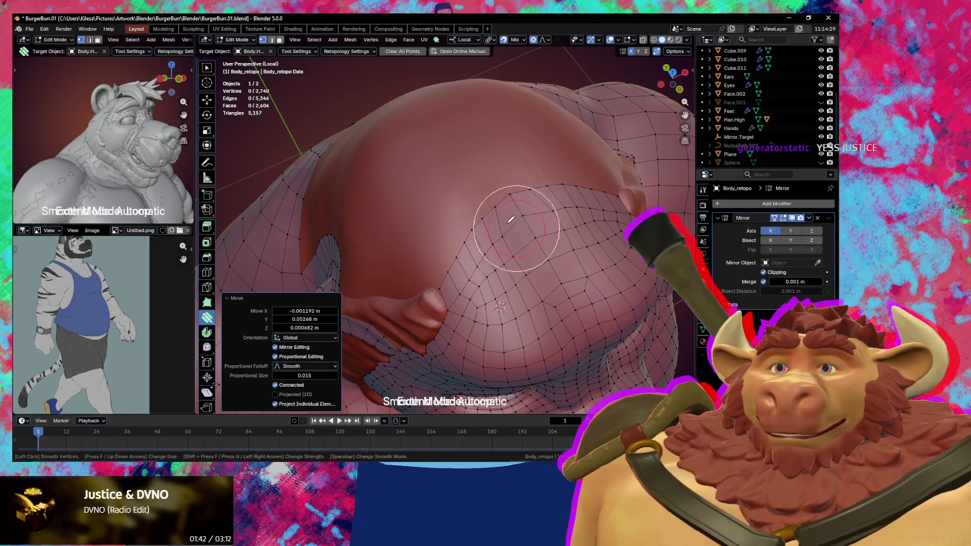
{"action": "middle_click_drag", "start_coordinate": [516, 257], "coordinate": [518, 222]}
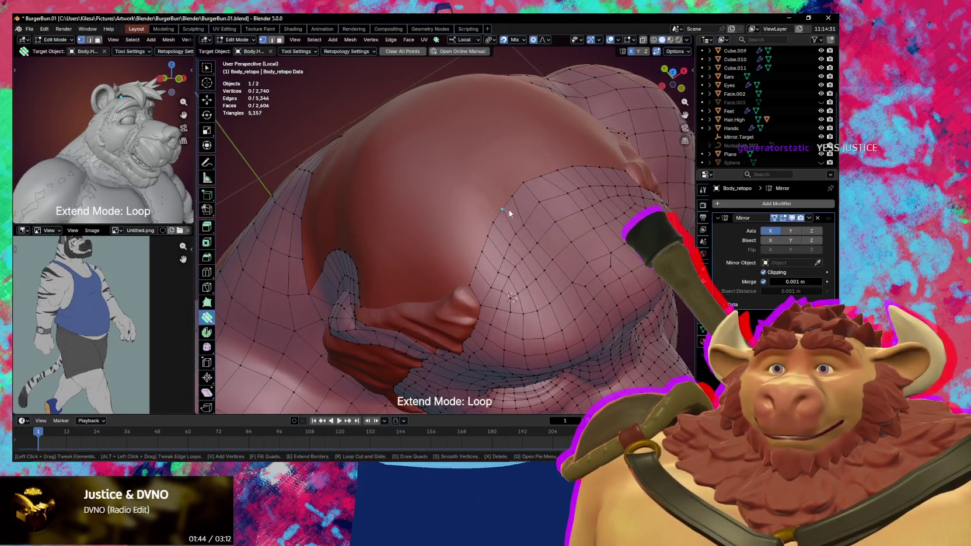
{"action": "left_click_drag", "start_coordinate": [518, 222], "coordinate": [532, 225]}
{"action": "mouse_move", "coordinate": [532, 225]}
{"action": "middle_mouse_down"}
{"action": "mouse_move", "coordinate": [532, 235]}
{"action": "mouse_move", "coordinate": [576, 243]}
{"action": "mouse_move", "coordinate": [509, 228]}
{"action": "middle_mouse_up"}
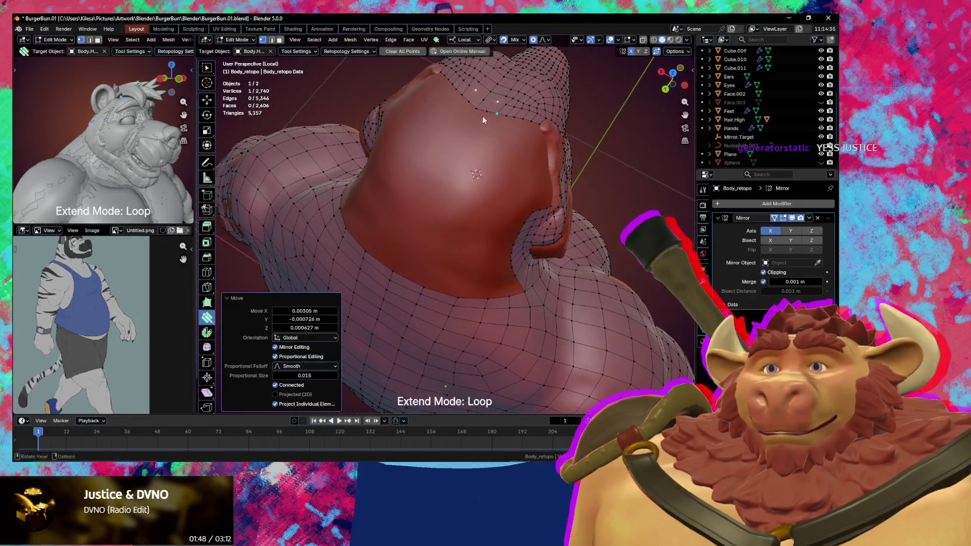
Fill a face between the two border edges across the top of the head.
{"action": "key", "text": "2"}
{"action": "left_click", "coordinate": [482, 109]}
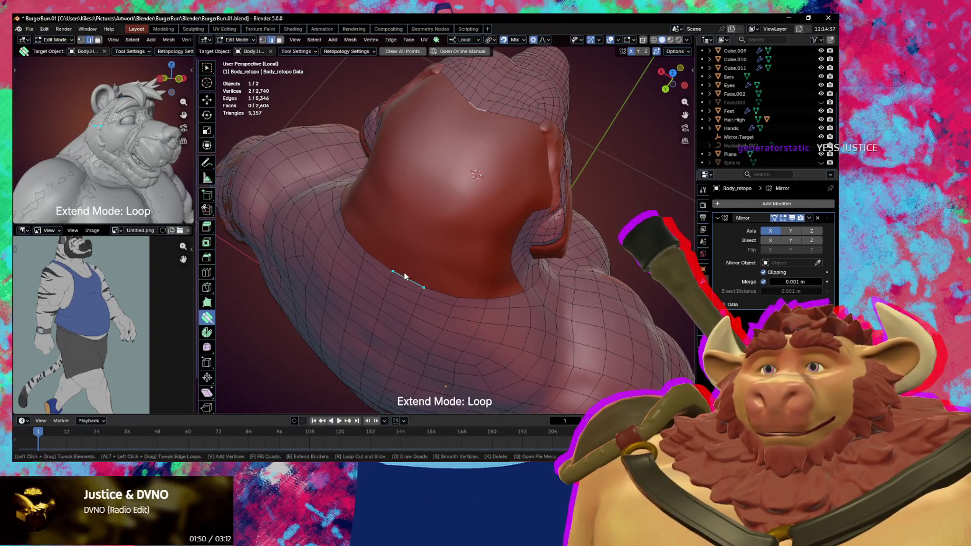
{"action": "key", "text": "alt+a"}
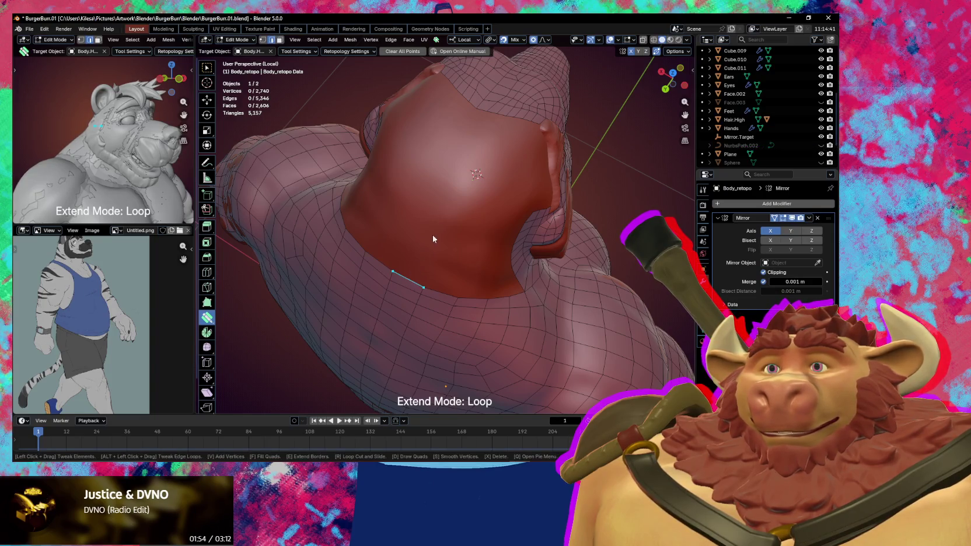
{"action": "key", "text": "w"}
{"action": "left_click", "coordinate": [481, 110], "text": "shift"}
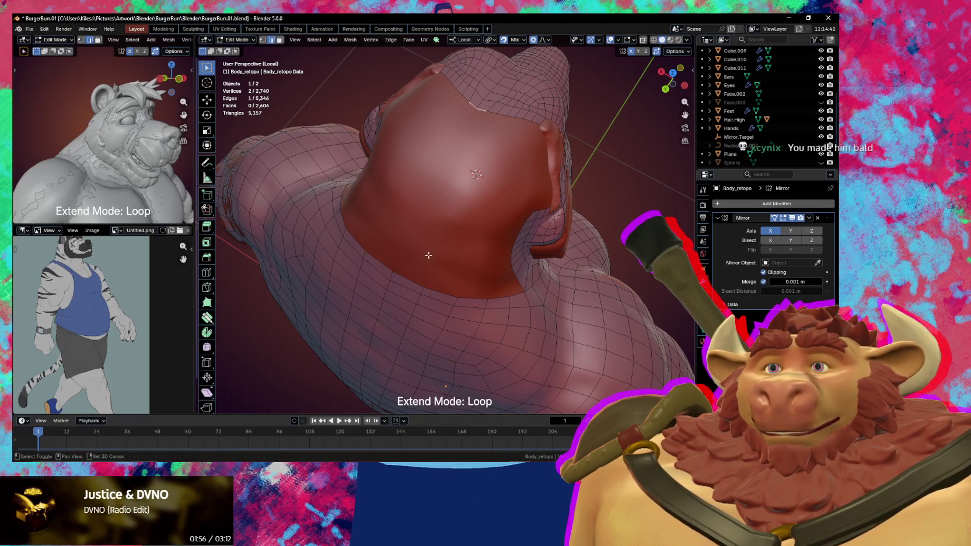
{"action": "left_click", "coordinate": [409, 280], "text": "shift"}
{"action": "key", "text": "f"}
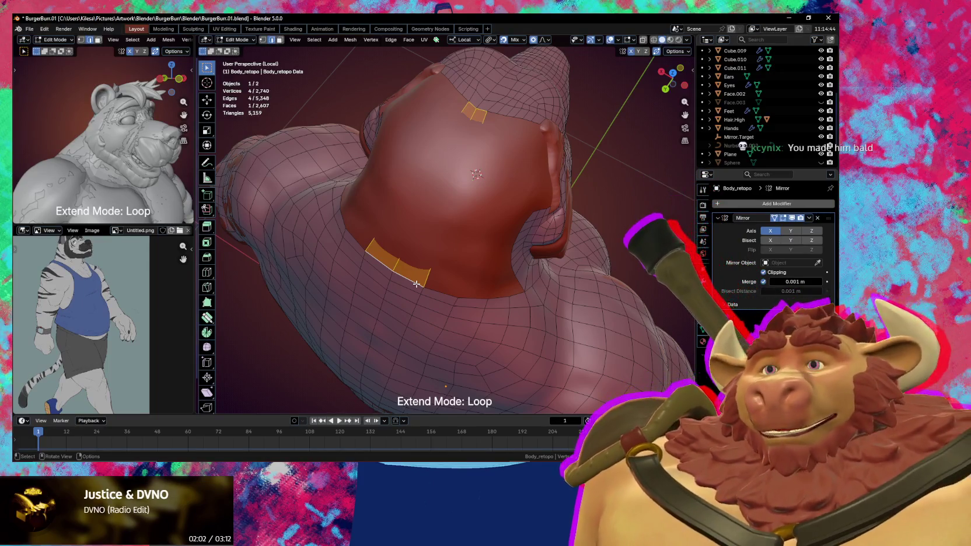
Divide the new face with nine evenly spaced loop cuts.
{"action": "key", "text": "ctrl+r"}
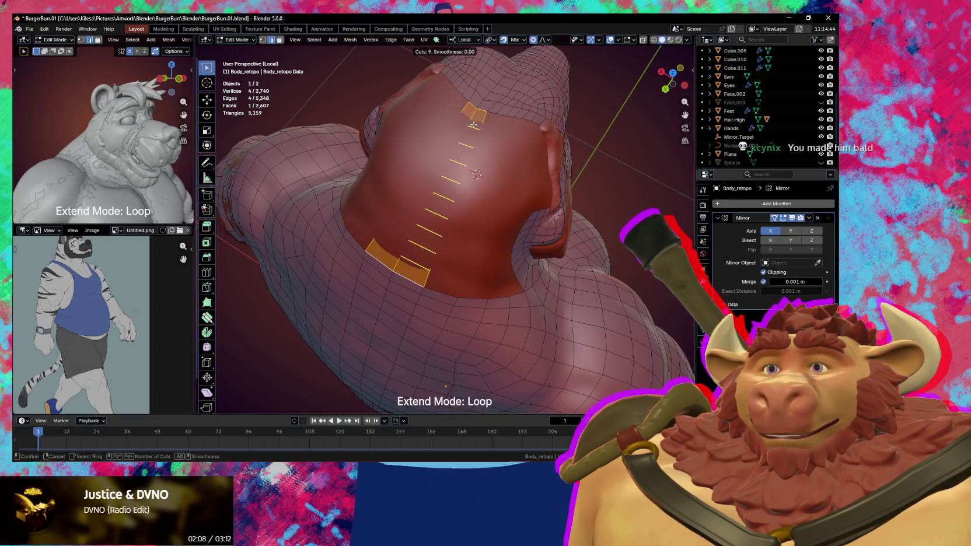
{"action": "left_click", "coordinate": [473, 125]}
{"action": "right_click", "coordinate": [473, 124]}
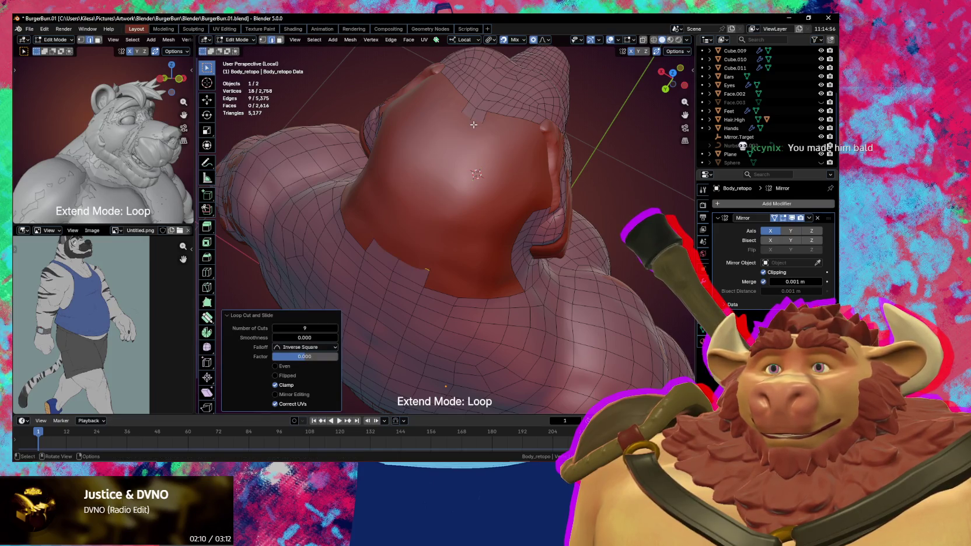
Shift the new head loops with soft falloff and tweak a neck vertex.
{"action": "key", "text": "g"}
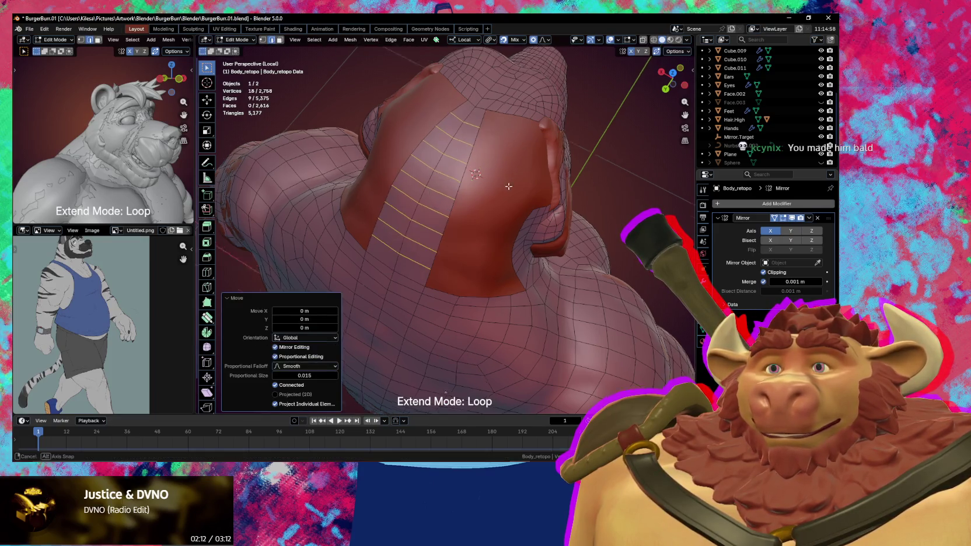
{"action": "mouse_move", "coordinate": [462, 147]}
{"action": "middle_mouse_down"}
{"action": "mouse_move", "coordinate": [427, 148]}
{"action": "mouse_move", "coordinate": [509, 208]}
{"action": "middle_mouse_up"}
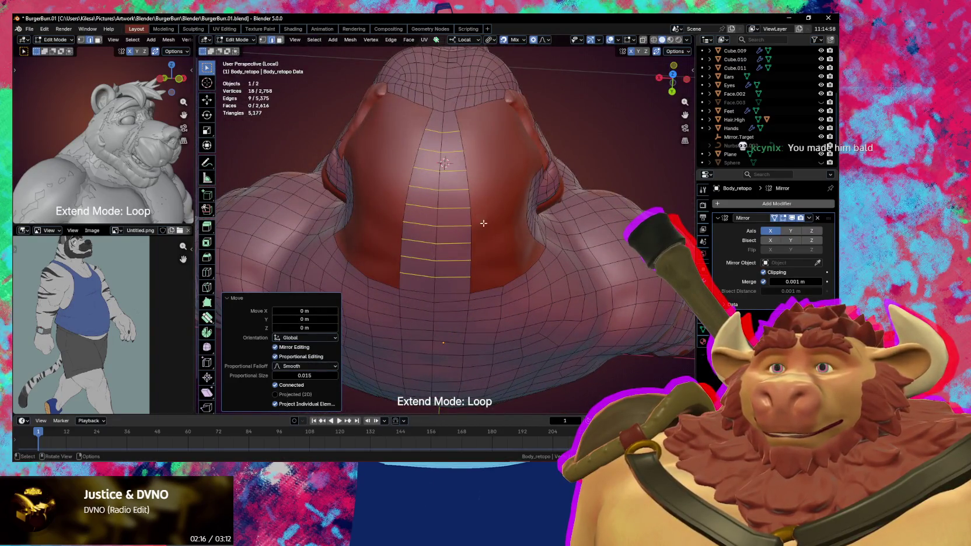
{"action": "key", "text": "g"}
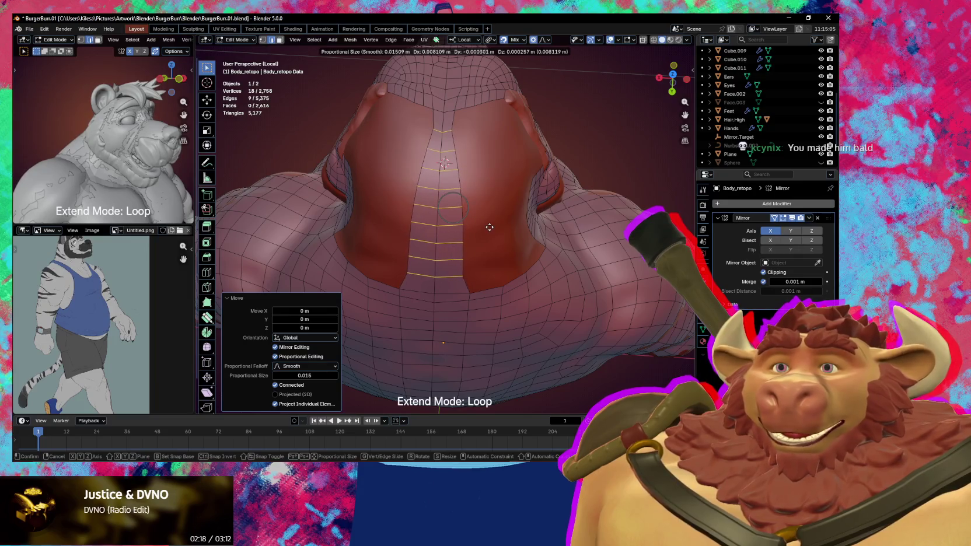
{"action": "left_click", "coordinate": [489, 227]}
{"action": "mouse_move", "coordinate": [489, 227]}
{"action": "middle_mouse_down"}
{"action": "mouse_move", "coordinate": [481, 267]}
{"action": "mouse_move", "coordinate": [378, 265]}
{"action": "mouse_move", "coordinate": [483, 187]}
{"action": "middle_mouse_up"}
{"action": "left_click", "coordinate": [476, 269]}
{"action": "key", "text": "g"}
{"action": "left_click", "coordinate": [469, 270]}
Add one centred loop cut near the brow and inspect the head.
{"action": "key", "text": "ctrl+r"}
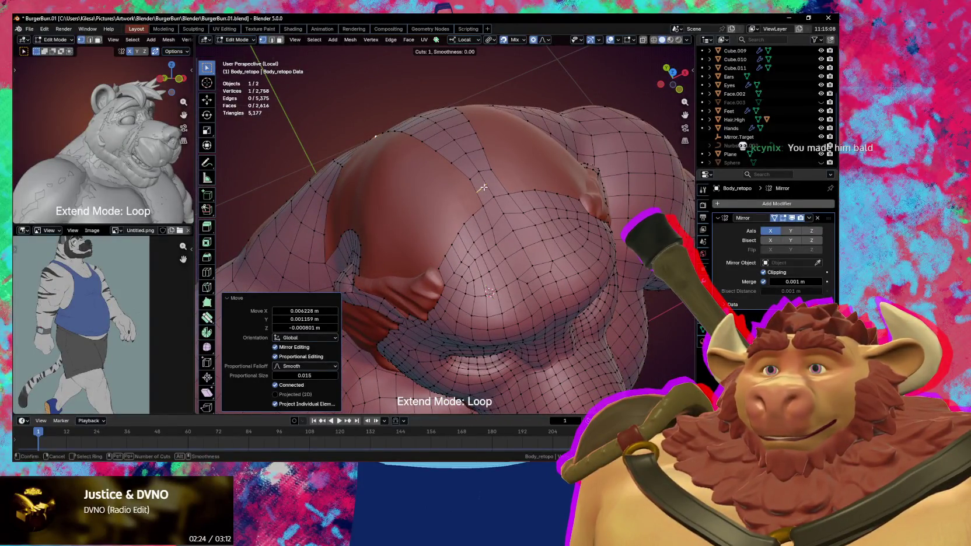
{"action": "left_click", "coordinate": [482, 188]}
{"action": "right_click", "coordinate": [483, 187]}
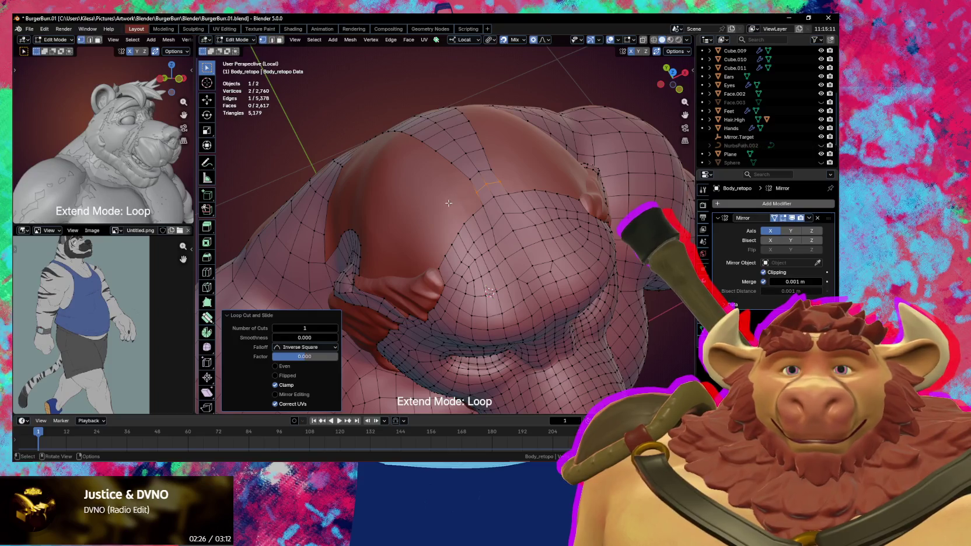
{"action": "mouse_move", "coordinate": [448, 202]}
{"action": "middle_mouse_down"}
{"action": "mouse_move", "coordinate": [533, 198]}
{"action": "mouse_move", "coordinate": [458, 280]}
{"action": "middle_mouse_up"}
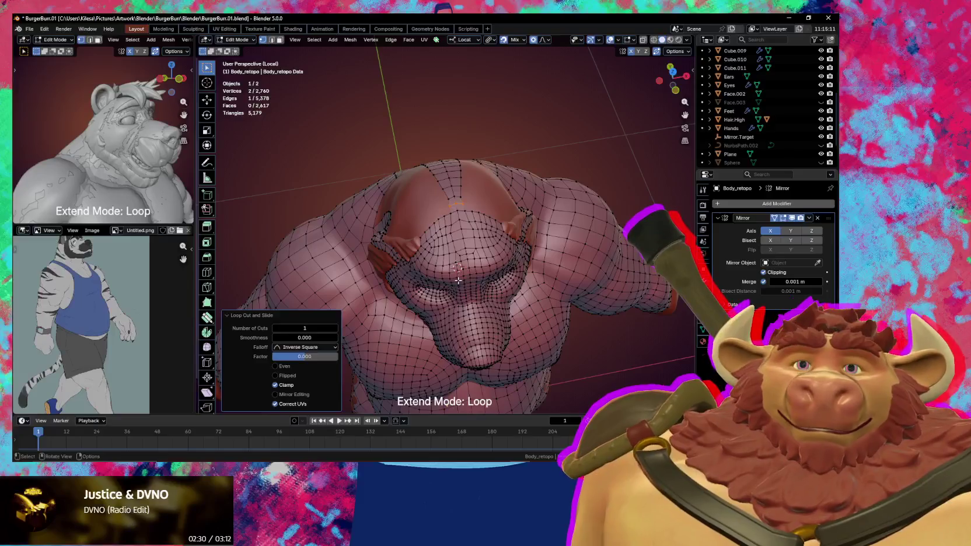
{"action": "mouse_move", "coordinate": [458, 280]}
{"action": "middle_mouse_down"}
{"action": "mouse_move", "coordinate": [590, 304]}
{"action": "mouse_move", "coordinate": [560, 304]}
{"action": "mouse_move", "coordinate": [517, 227]}
{"action": "mouse_move", "coordinate": [501, 253]}
{"action": "mouse_move", "coordinate": [555, 228]}
{"action": "middle_mouse_up"}
{"action": "middle_click_drag", "start_coordinate": [441, 206], "coordinate": [447, 214]}
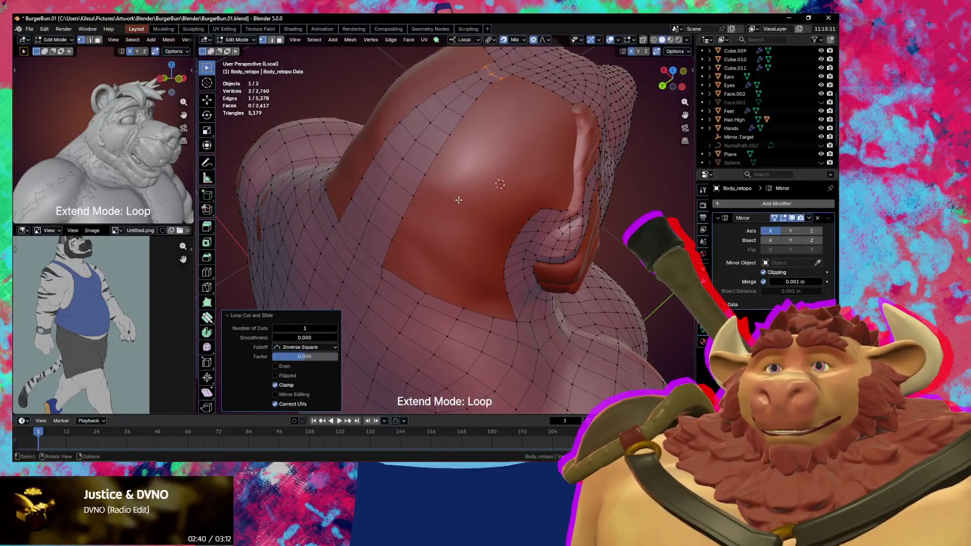
Extrude a new row of faces beside the loop, merge a stray vertex, and refit border vertices.
{"action": "key", "text": "e"}
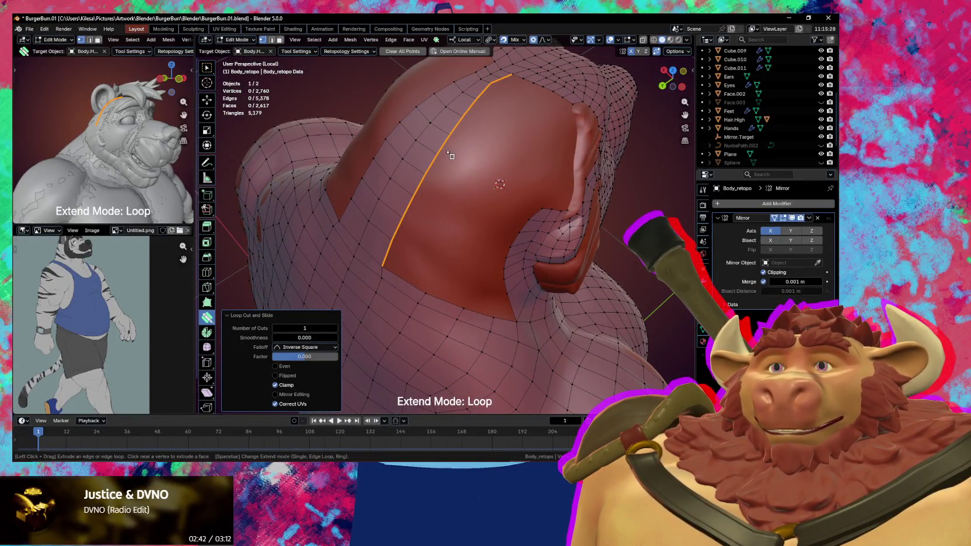
{"action": "left_click_drag", "start_coordinate": [450, 156], "coordinate": [454, 156]}
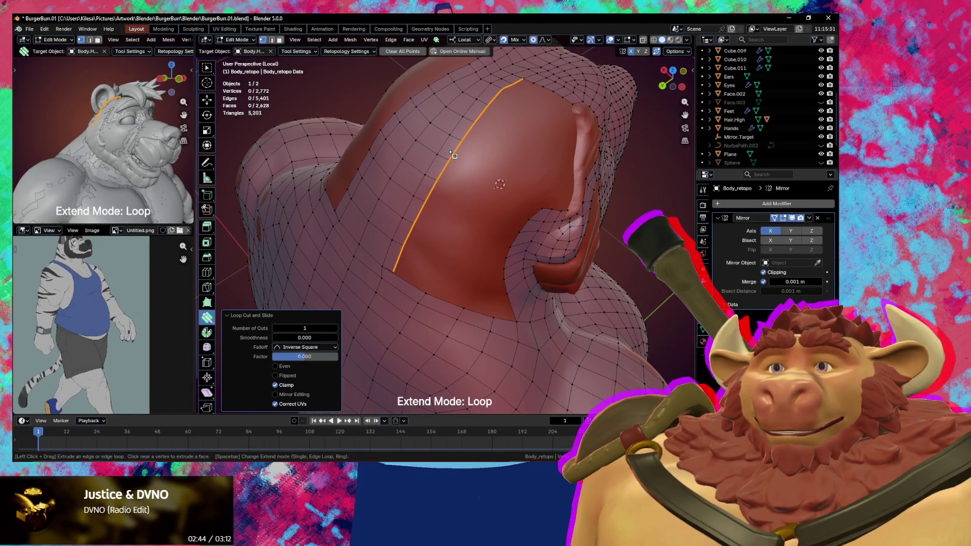
{"action": "mouse_move", "coordinate": [453, 155]}
{"action": "middle_mouse_down"}
{"action": "mouse_move", "coordinate": [449, 182]}
{"action": "mouse_move", "coordinate": [480, 231]}
{"action": "middle_mouse_up"}
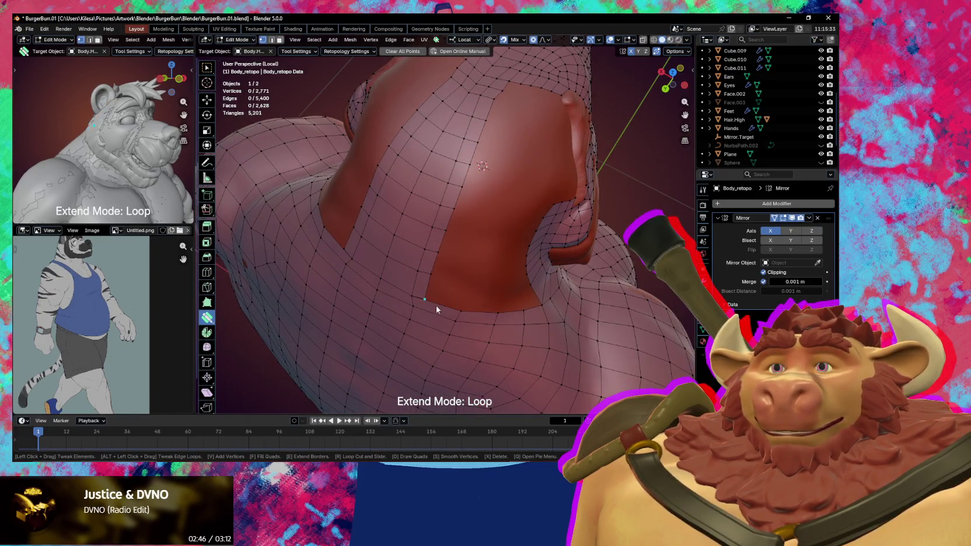
{"action": "left_click_drag", "start_coordinate": [426, 299], "coordinate": [465, 313]}
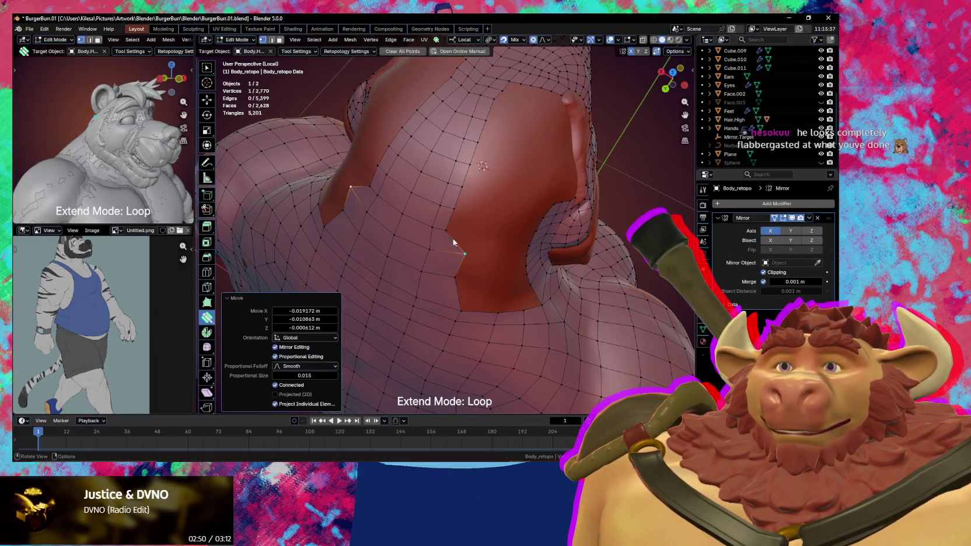
{"action": "mouse_move", "coordinate": [440, 256]}
{"action": "left_mouse_down"}
{"action": "mouse_move", "coordinate": [477, 224]}
{"action": "mouse_move", "coordinate": [465, 204]}
{"action": "left_mouse_up"}
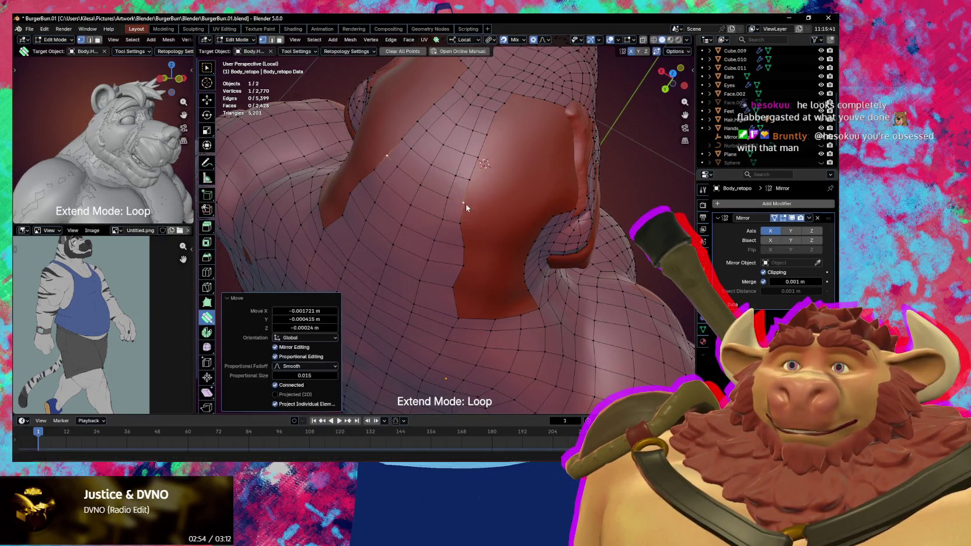
{"action": "mouse_move", "coordinate": [465, 204]}
{"action": "middle_mouse_down"}
{"action": "mouse_move", "coordinate": [491, 248]}
{"action": "mouse_move", "coordinate": [484, 265]}
{"action": "middle_mouse_up"}
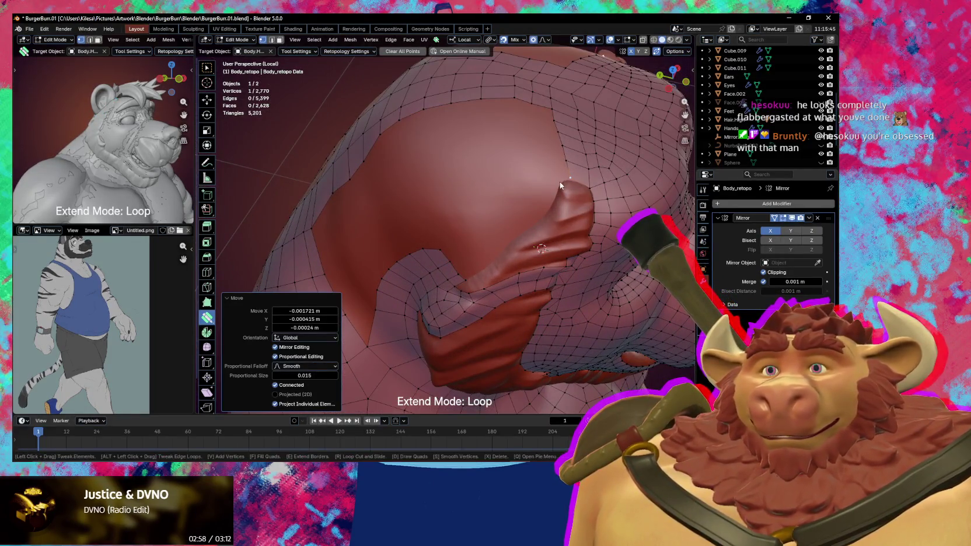
{"action": "left_click_drag", "start_coordinate": [563, 179], "coordinate": [566, 178]}
{"action": "middle_click_drag", "start_coordinate": [565, 180], "coordinate": [553, 186]}
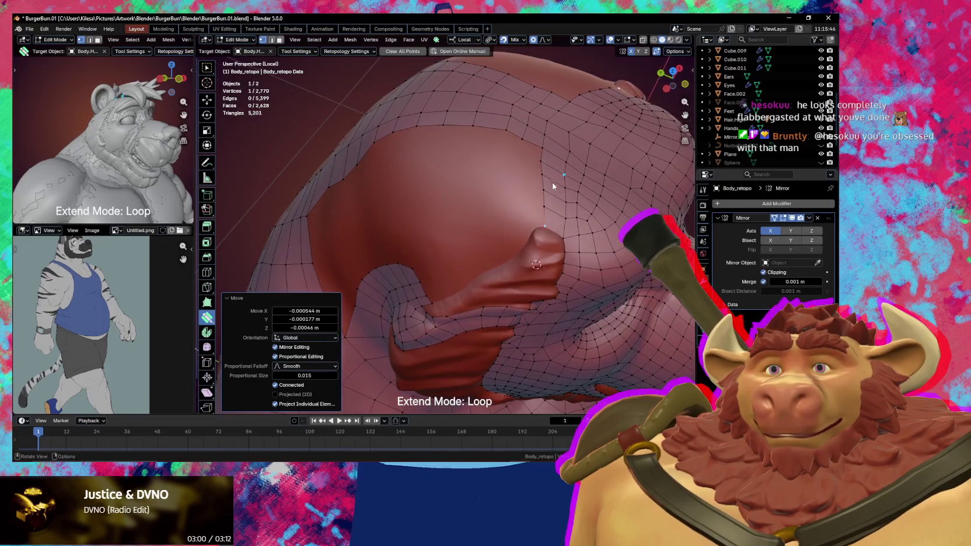
Extrude three border vertices outward and extend the border with new faces.
{"action": "key", "text": "w"}
{"action": "left_click", "coordinate": [545, 218], "text": "ctrl"}
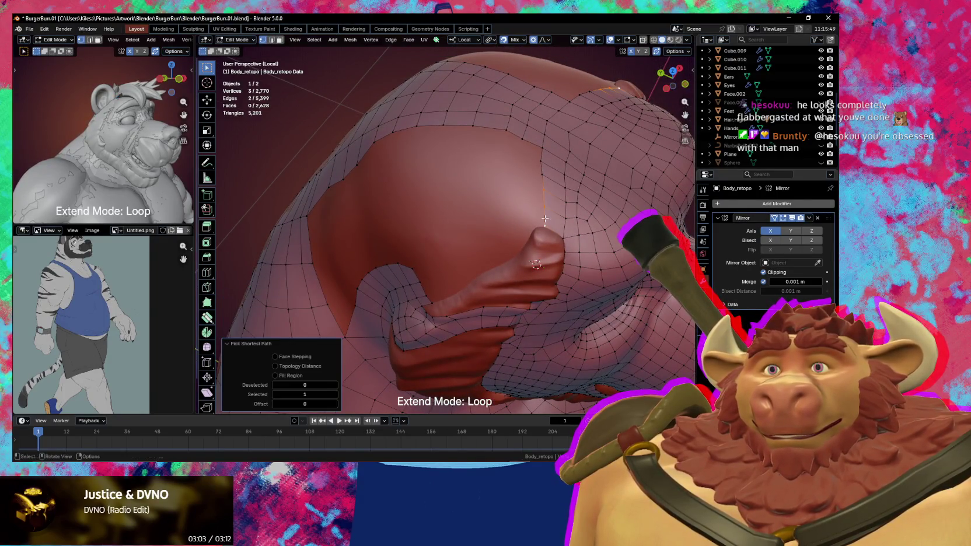
{"action": "key", "text": "e"}
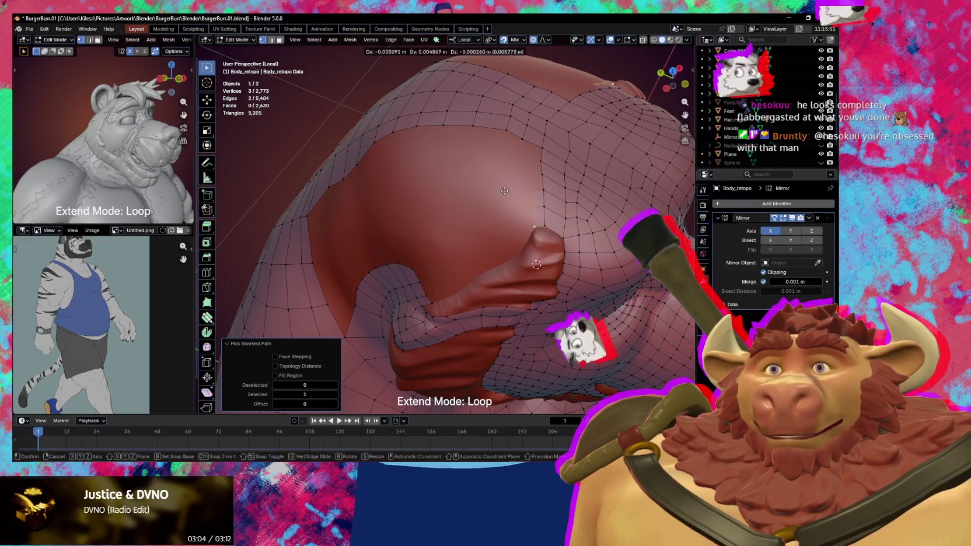
{"action": "left_click", "coordinate": [501, 212]}
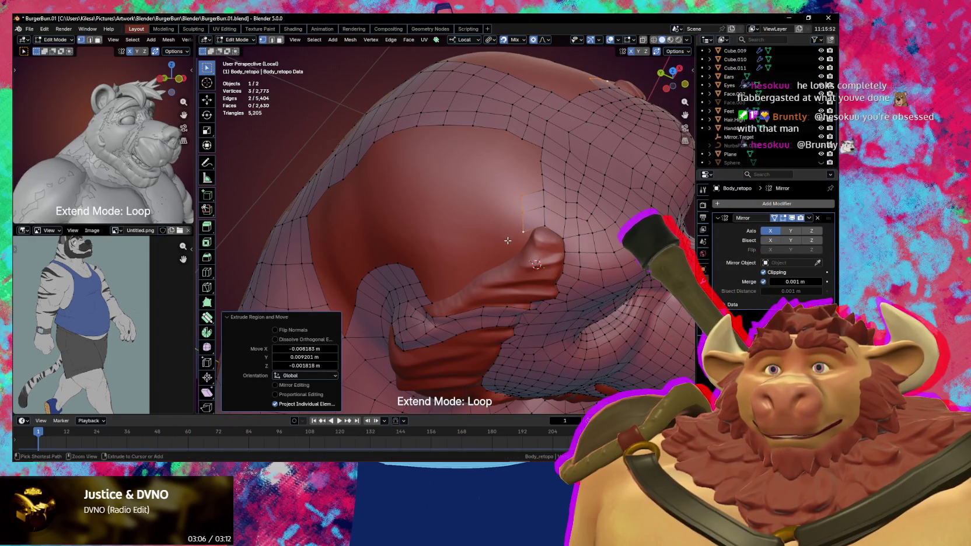
{"action": "right_click", "coordinate": [491, 250], "text": "ctrl"}
{"action": "middle_click_drag", "start_coordinate": [488, 257], "coordinate": [508, 195]}
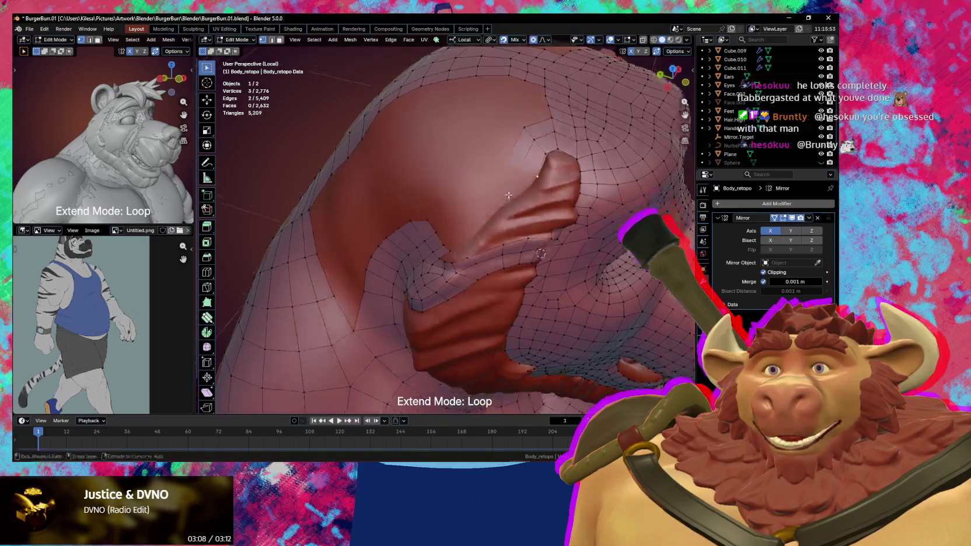
{"action": "key", "text": "g"}
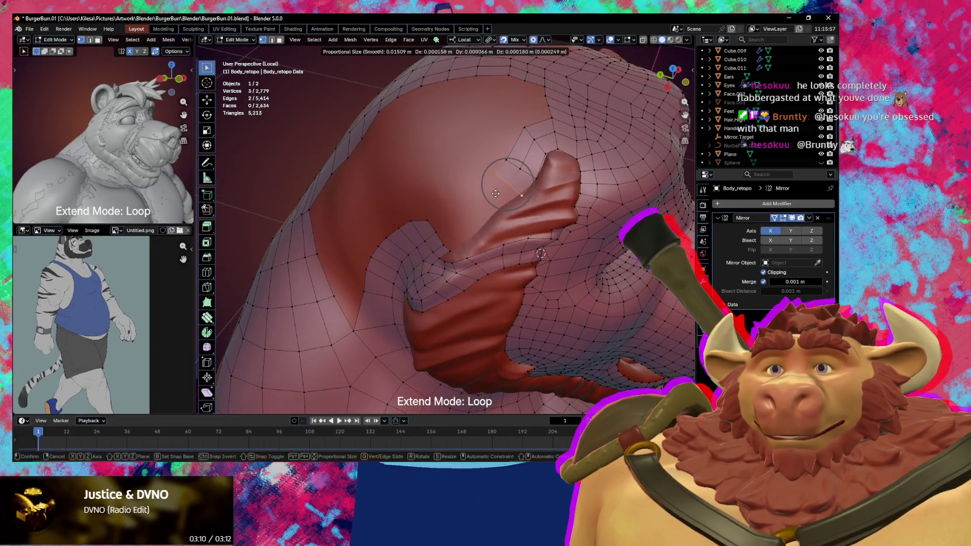
{"action": "left_click", "coordinate": [494, 195]}
{"action": "right_click", "coordinate": [480, 204], "text": "ctrl"}
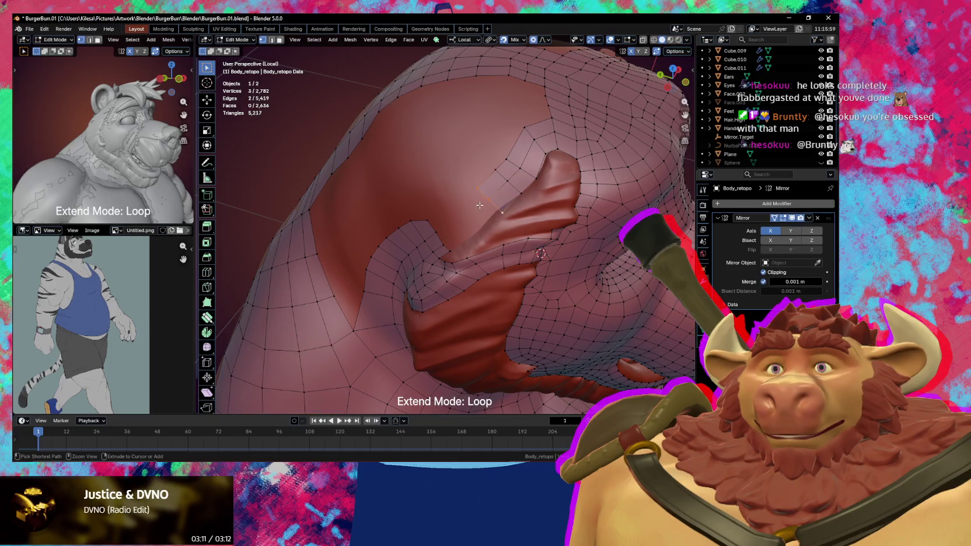
{"action": "right_click", "coordinate": [476, 210], "text": "ctrl"}
Nudge vertices beside the protrusion onto the sculpted surface with soft falloff.
{"action": "middle_click_drag", "start_coordinate": [476, 210], "coordinate": [498, 198]}
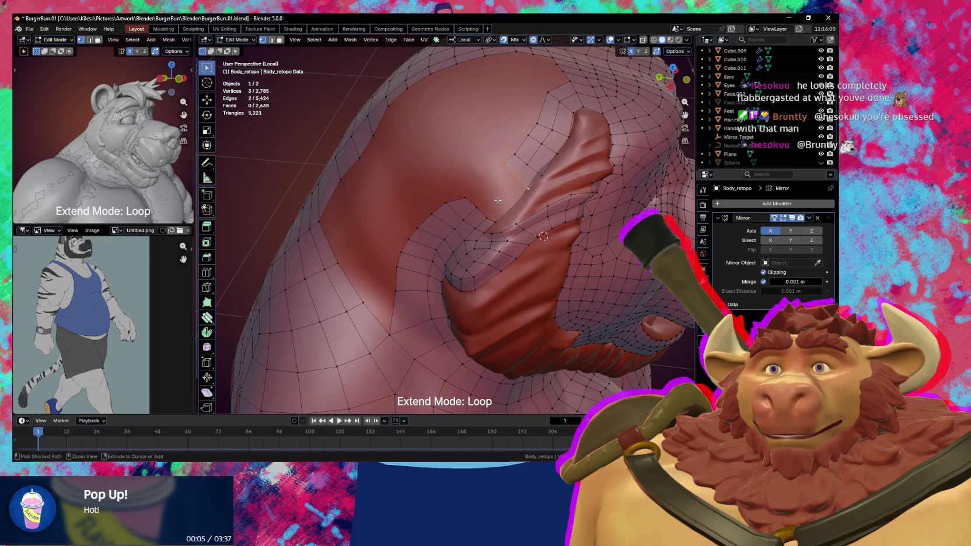
{"action": "left_click_drag", "start_coordinate": [512, 217], "coordinate": [503, 208]}
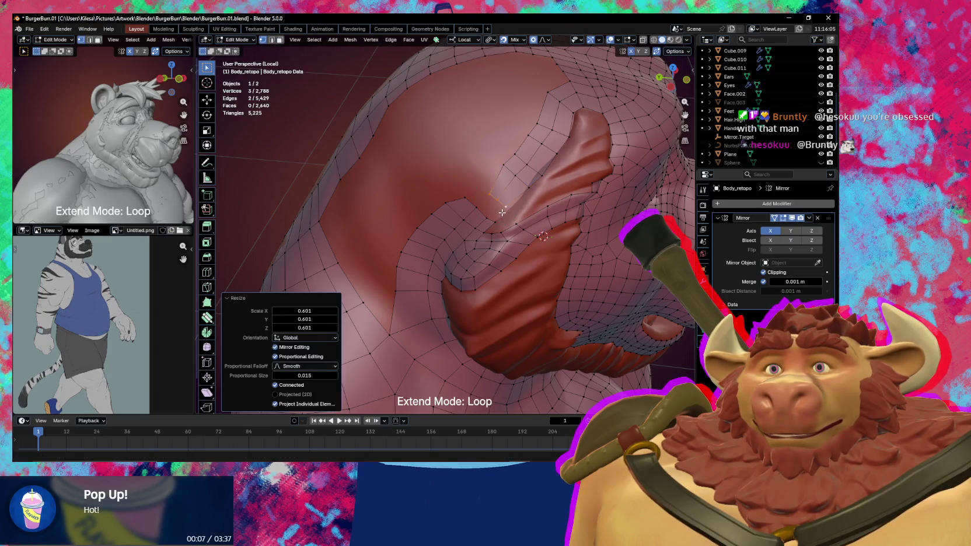
{"action": "left_click", "coordinate": [502, 208]}
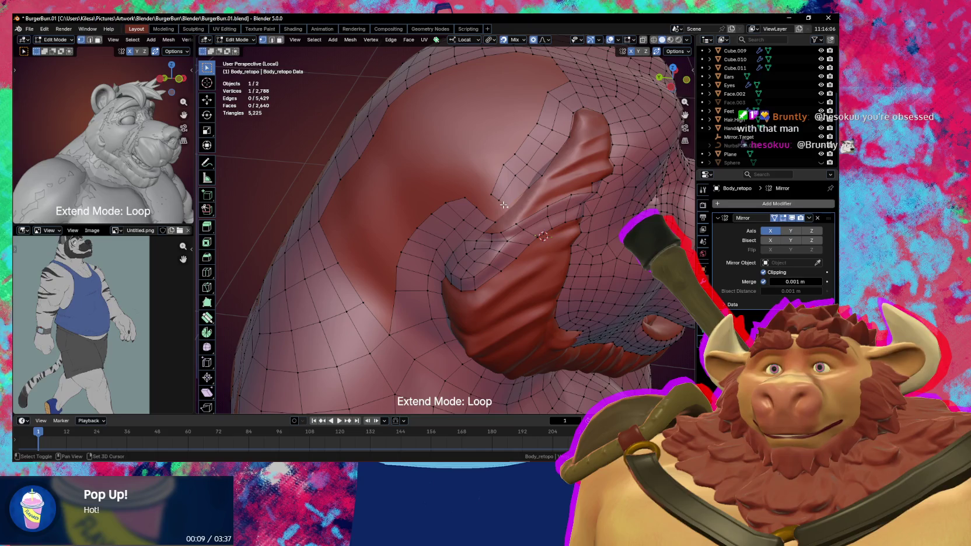
{"action": "left_click", "coordinate": [494, 220], "text": "shift"}
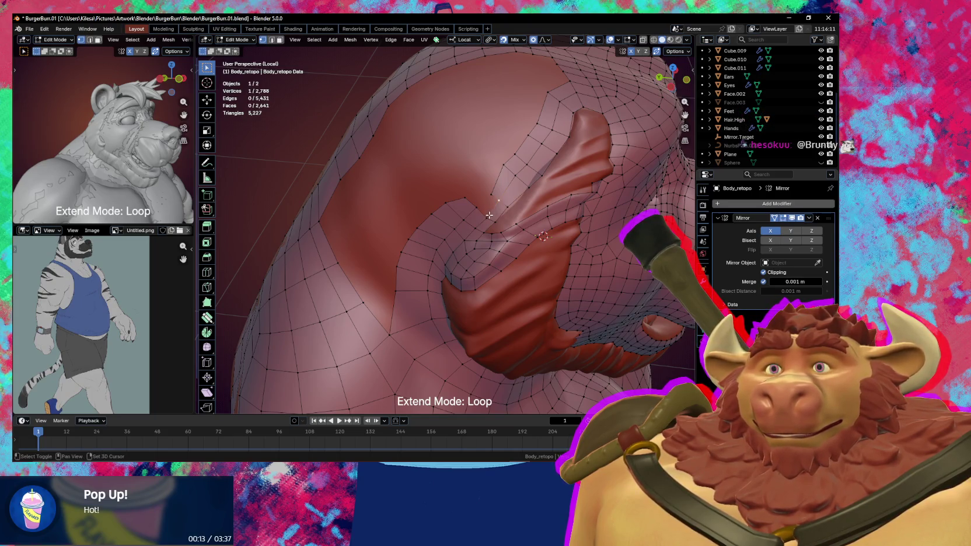
{"action": "left_click_drag", "start_coordinate": [482, 196], "coordinate": [490, 193]}
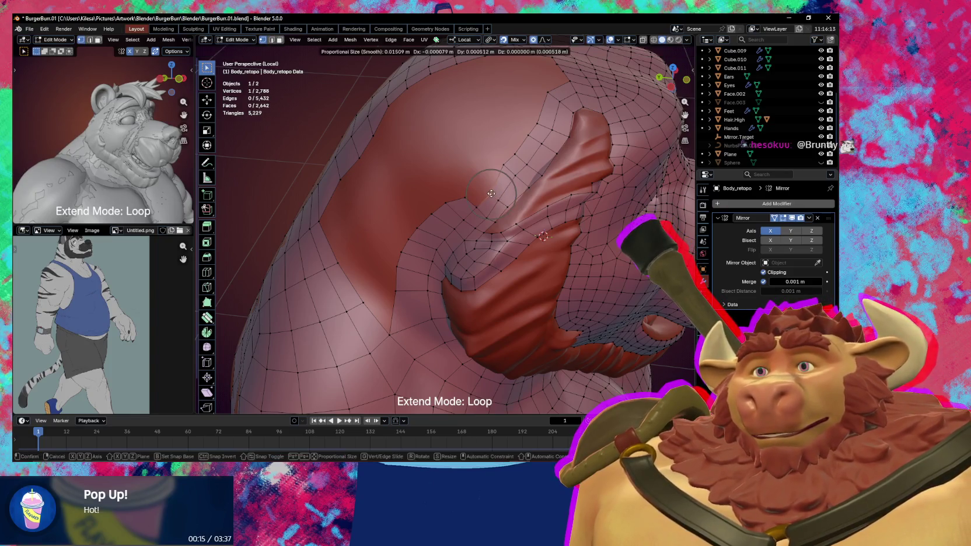
{"action": "middle_click_drag", "start_coordinate": [490, 194], "coordinate": [499, 207]}
{"action": "left_click_drag", "start_coordinate": [468, 211], "coordinate": [463, 203]}
{"action": "middle_click_drag", "start_coordinate": [496, 212], "coordinate": [498, 205]}
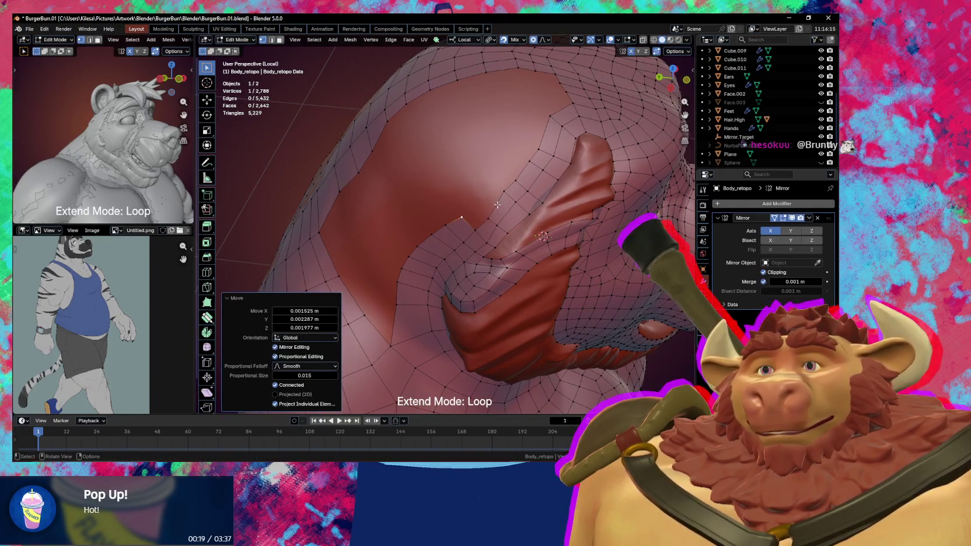
{"action": "key", "text": "shift+space"}
Extrude the border loop into new faces with Poly Build, merging and tweaking vertices.
{"action": "left_click", "coordinate": [494, 181]}
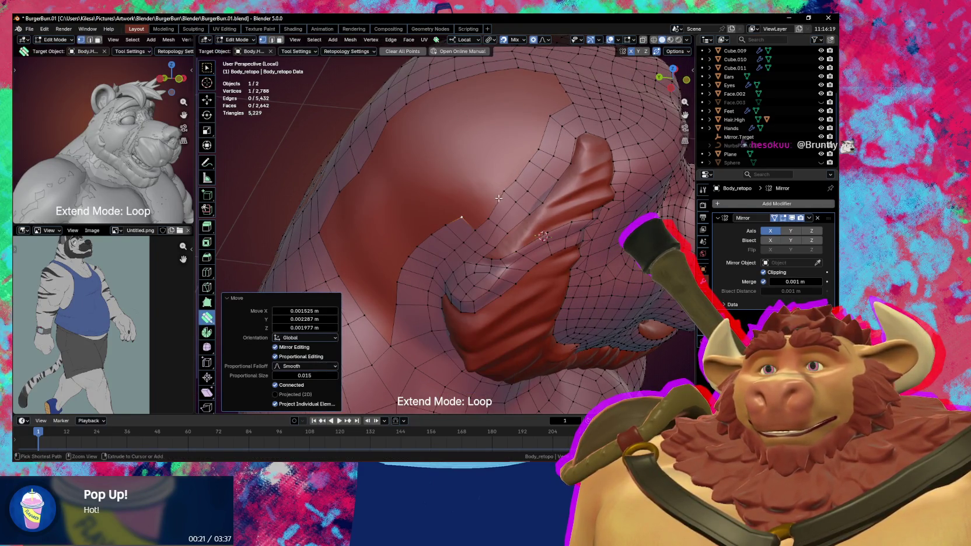
{"action": "left_click_drag", "start_coordinate": [490, 178], "coordinate": [488, 171]}
{"action": "mouse_move", "coordinate": [490, 178]}
{"action": "middle_mouse_down"}
{"action": "mouse_move", "coordinate": [520, 185]}
{"action": "mouse_move", "coordinate": [553, 216]}
{"action": "middle_mouse_up"}
{"action": "left_click_drag", "start_coordinate": [553, 211], "coordinate": [553, 209]}
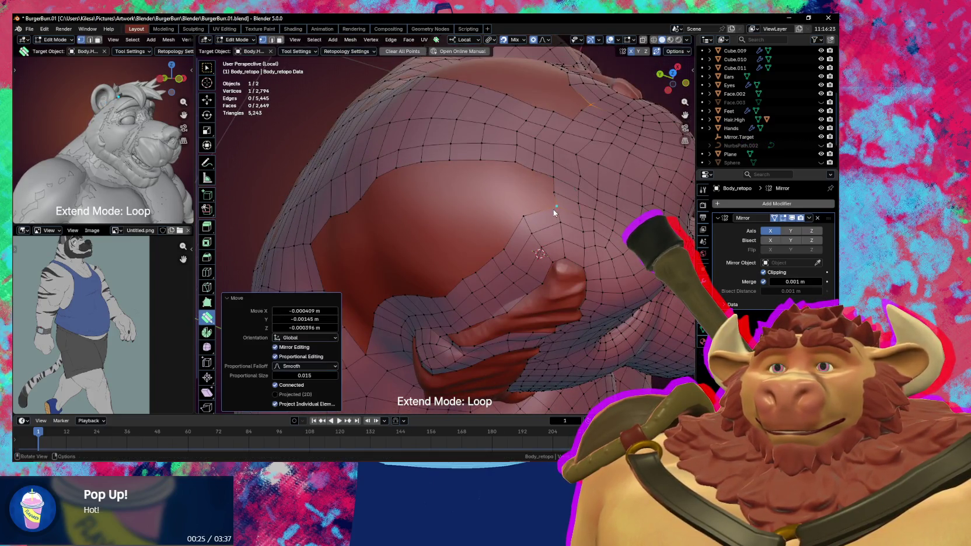
{"action": "middle_click_drag", "start_coordinate": [553, 209], "coordinate": [572, 199]}
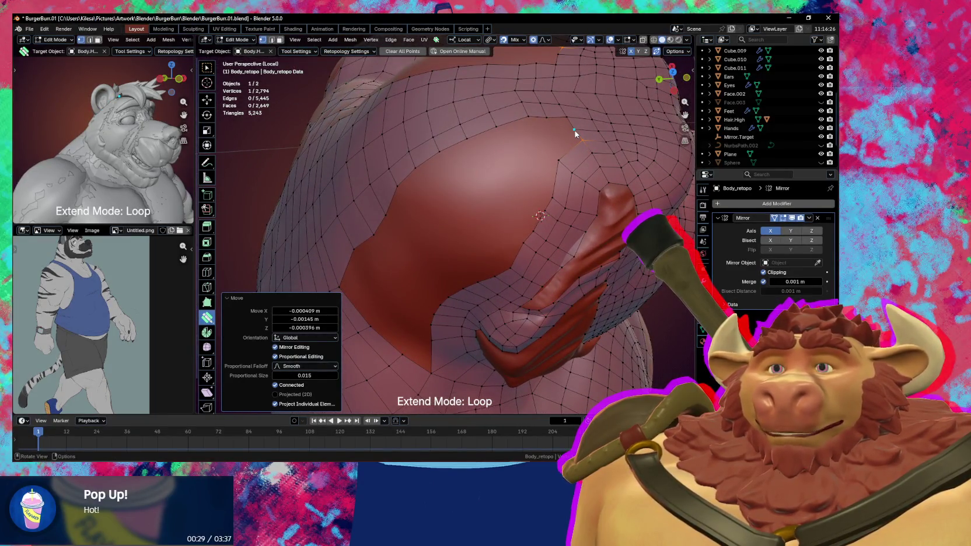
{"action": "mouse_move", "coordinate": [575, 133]}
{"action": "middle_mouse_down"}
{"action": "mouse_move", "coordinate": [526, 152]}
{"action": "mouse_move", "coordinate": [483, 256]}
{"action": "mouse_move", "coordinate": [416, 275]}
{"action": "middle_mouse_up"}
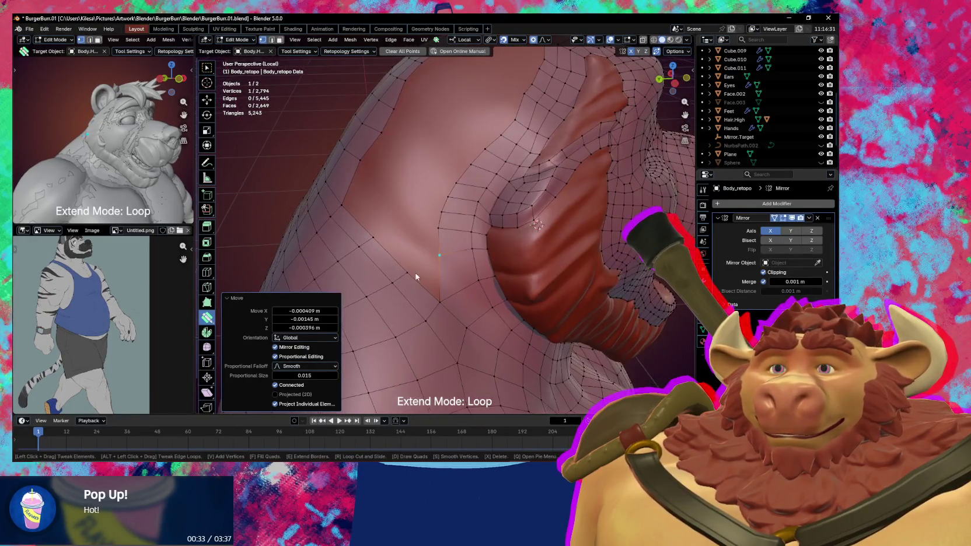
{"action": "mouse_move", "coordinate": [416, 276]}
{"action": "left_mouse_down"}
{"action": "mouse_move", "coordinate": [440, 263]}
{"action": "mouse_move", "coordinate": [436, 274]}
{"action": "left_mouse_up"}
{"action": "mouse_move", "coordinate": [427, 279]}
{"action": "middle_mouse_down"}
{"action": "mouse_move", "coordinate": [487, 268]}
{"action": "mouse_move", "coordinate": [445, 285]}
{"action": "middle_mouse_up"}
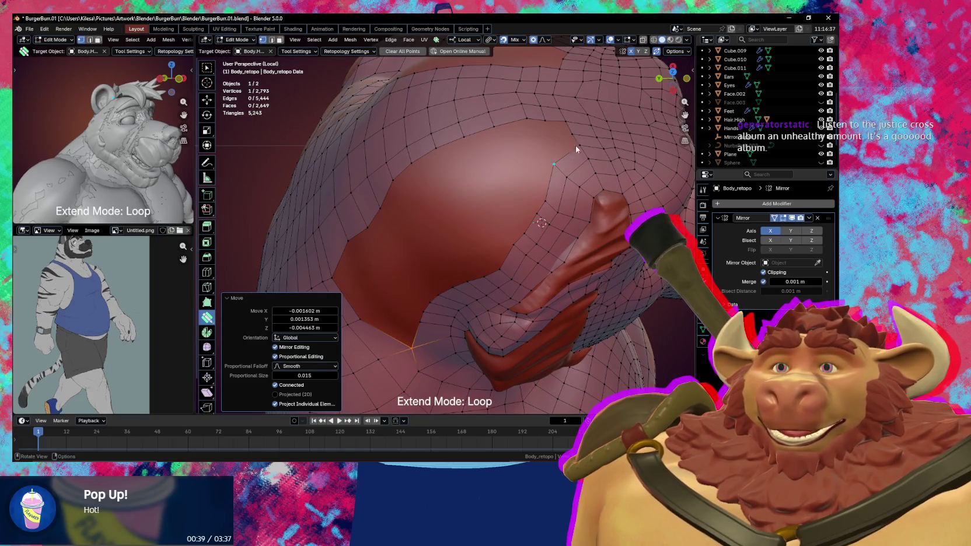
Extrude a new edge loop down the head strip beside the protrusion.
{"action": "middle_click_drag", "start_coordinate": [571, 149], "coordinate": [522, 164]}
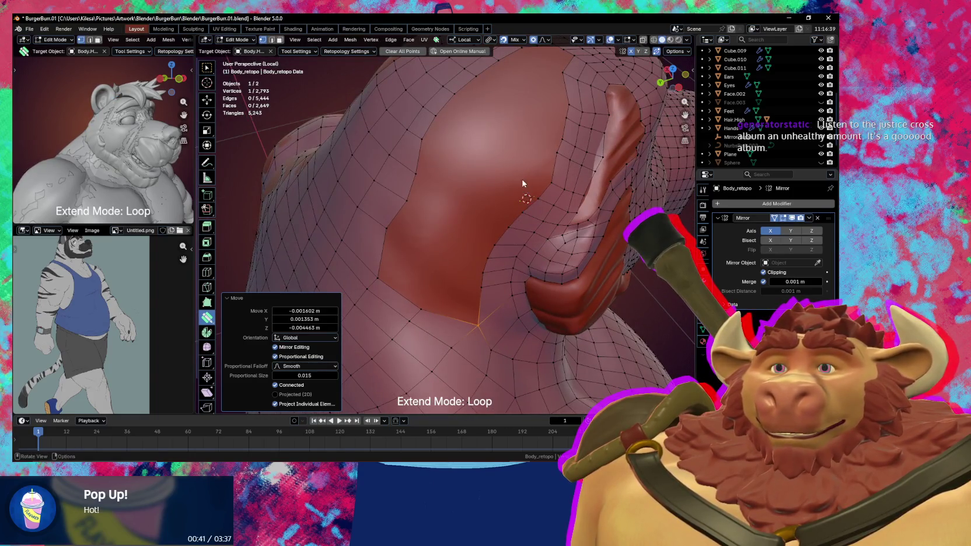
{"action": "left_click_drag", "start_coordinate": [523, 183], "coordinate": [482, 176]}
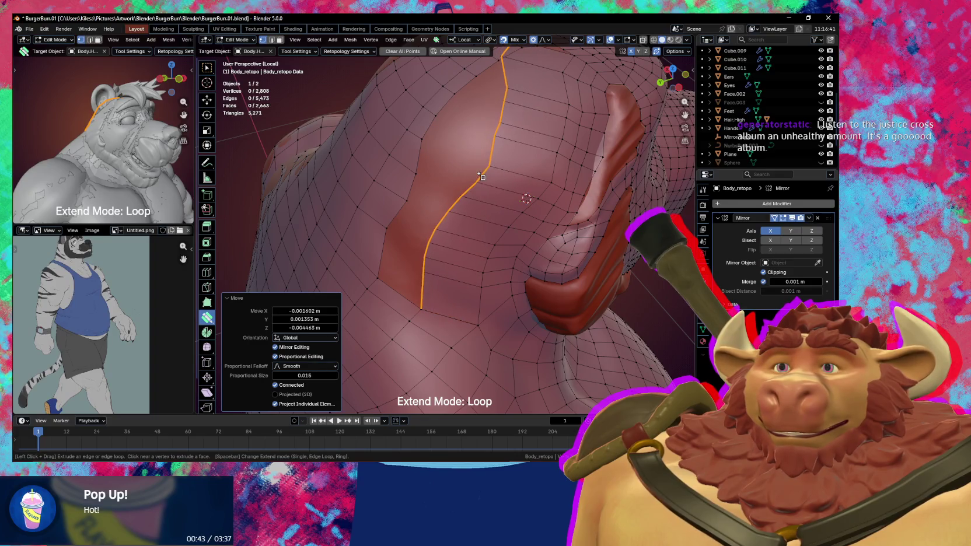
{"action": "middle_click_drag", "start_coordinate": [502, 164], "coordinate": [513, 145]}
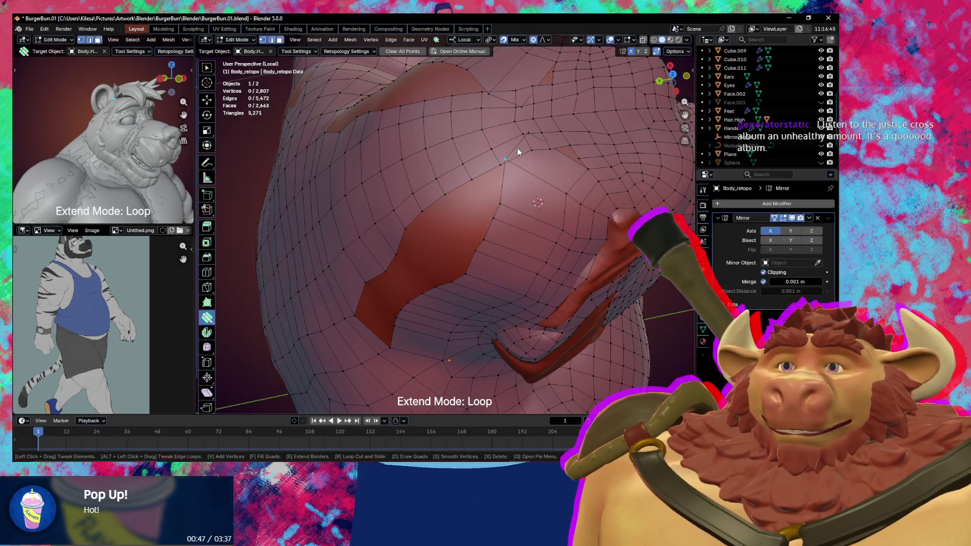
Move vertices, merge one into its neighbour, and add a face between them.
{"action": "key", "text": "g"}
{"action": "left_click", "coordinate": [565, 168]}
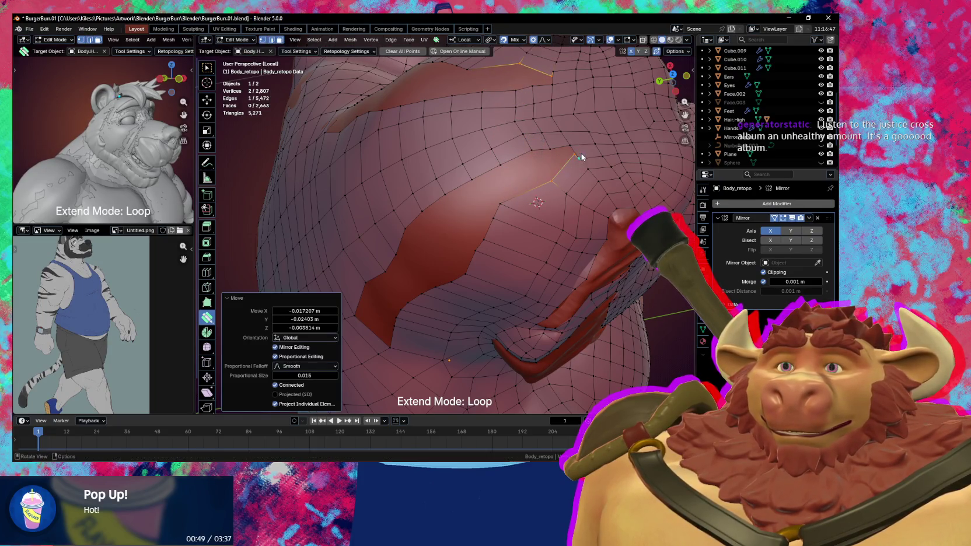
{"action": "key", "text": "g"}
{"action": "left_click", "coordinate": [579, 161]}
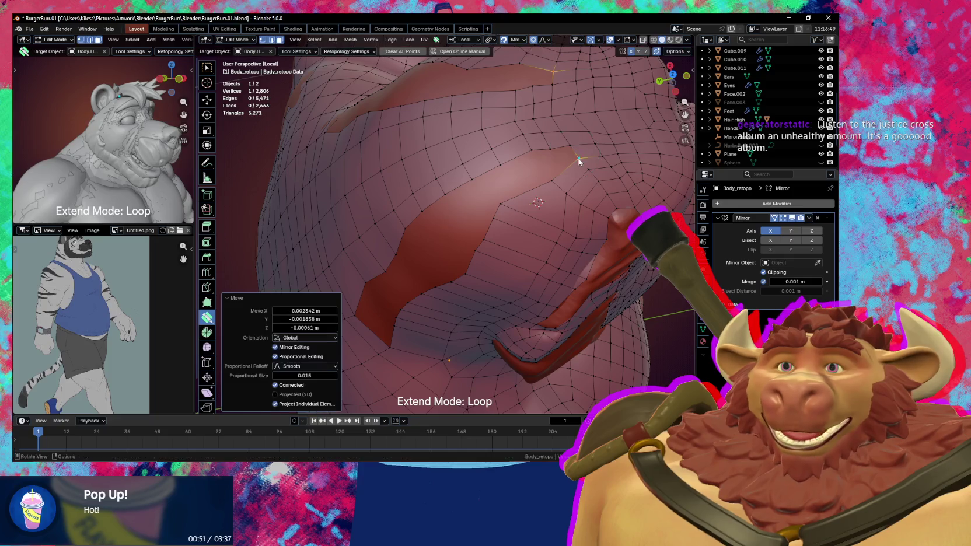
{"action": "left_click", "coordinate": [559, 163]}
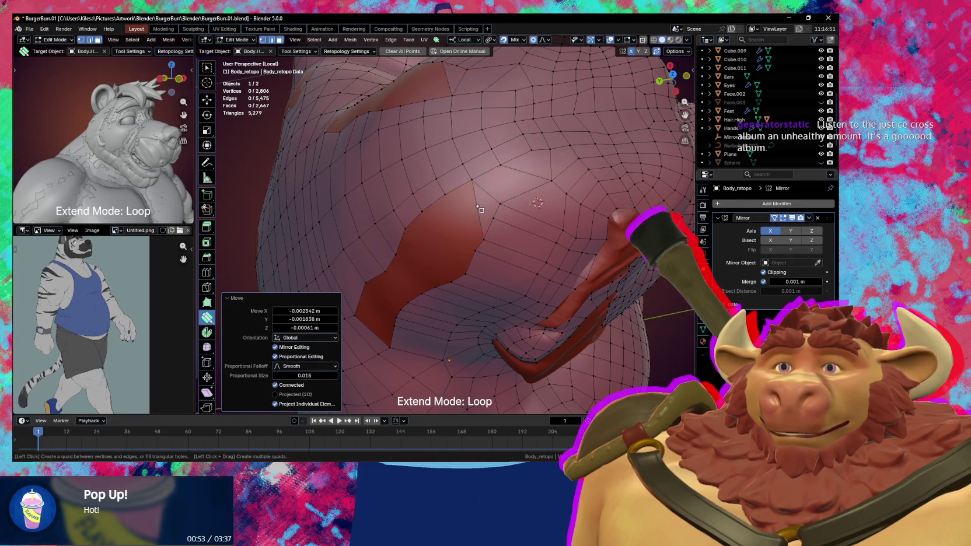
{"action": "middle_click_drag", "start_coordinate": [479, 208], "coordinate": [570, 123]}
Undo and restore the added faces, then fill the hole strip with quads.
{"action": "key", "text": "ctrl+z"}
{"action": "key", "text": "ctrl+z"}
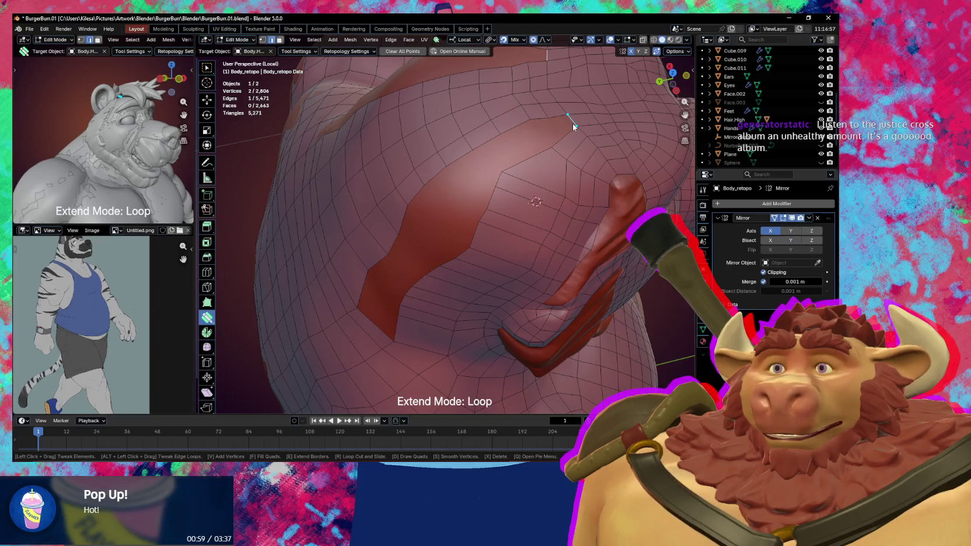
{"action": "key", "text": "w"}
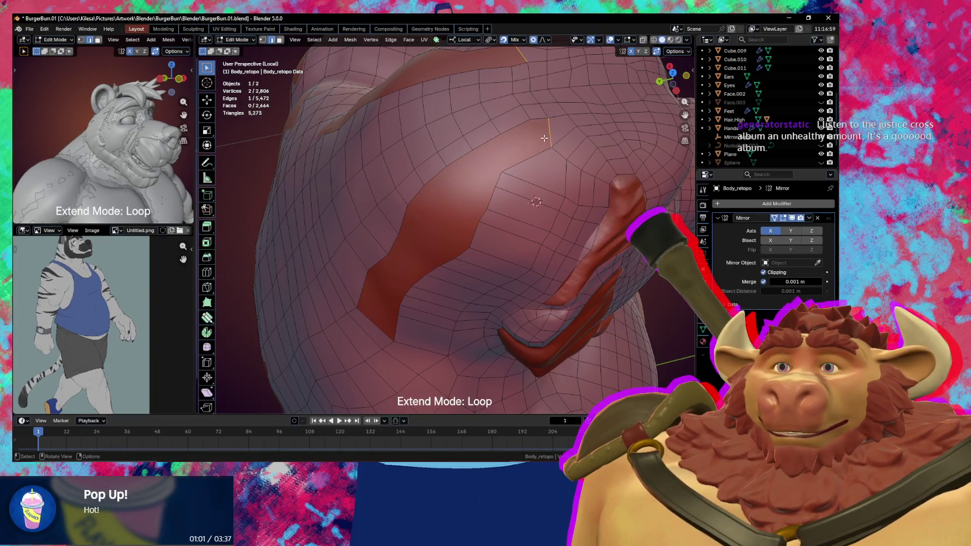
{"action": "key", "text": "ctrl+z"}
{"action": "middle_click_drag", "start_coordinate": [544, 139], "coordinate": [471, 179]}
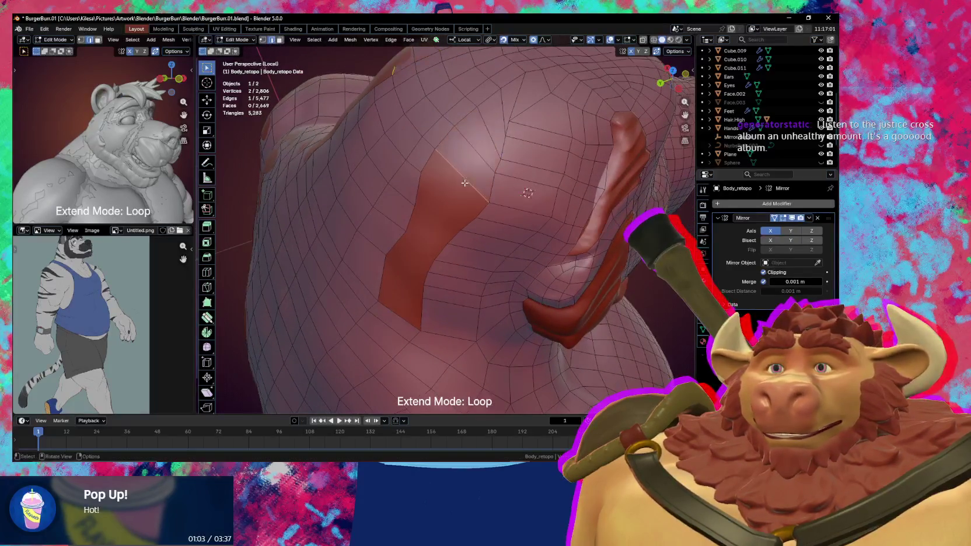
{"action": "key", "text": "f"}
{"action": "key", "text": "f"}
{"action": "key", "text": "f"}
{"action": "key", "text": "f"}
{"action": "mouse_move", "coordinate": [414, 277]}
{"action": "middle_mouse_down"}
{"action": "mouse_move", "coordinate": [449, 257]}
{"action": "mouse_move", "coordinate": [448, 242]}
{"action": "middle_mouse_up"}
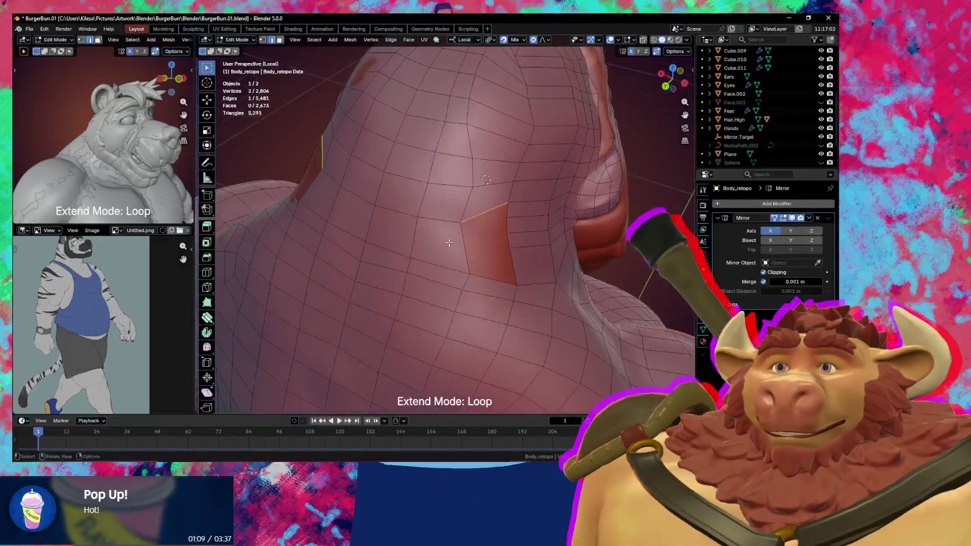
Place three centred loop cuts across the neck of the retopology mesh.
{"action": "key", "text": "ctrl+r"}
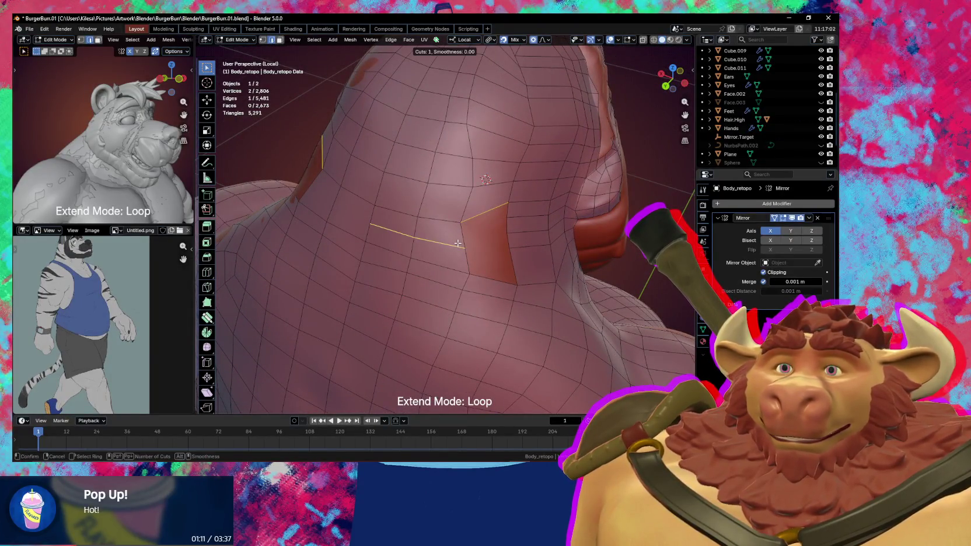
{"action": "left_click", "coordinate": [457, 242]}
{"action": "right_click", "coordinate": [457, 243]}
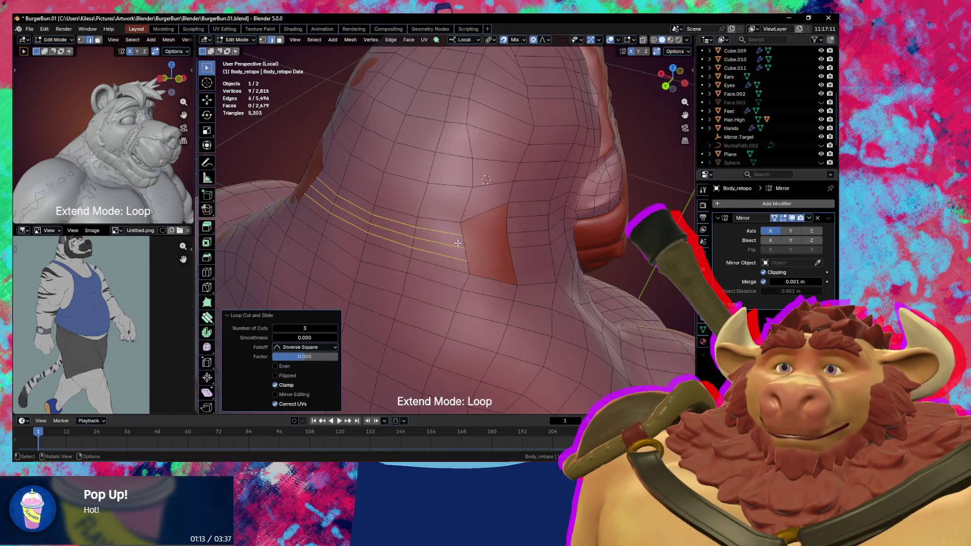
{"action": "left_click", "coordinate": [473, 217]}
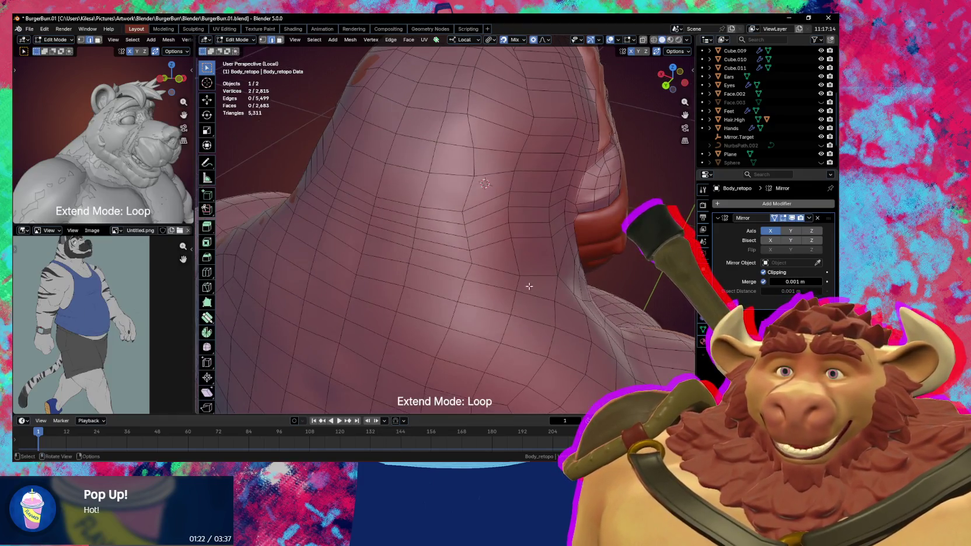
{"action": "mouse_move", "coordinate": [429, 396]}
{"action": "middle_mouse_down"}
{"action": "mouse_move", "coordinate": [434, 321]}
{"action": "mouse_move", "coordinate": [486, 236]}
{"action": "mouse_move", "coordinate": [481, 217]}
{"action": "middle_mouse_up"}
{"action": "key", "text": "shift+space"}
Smooth the retopology quads over the top of the head, orbiting between passes.
{"action": "key", "text": "shift"}
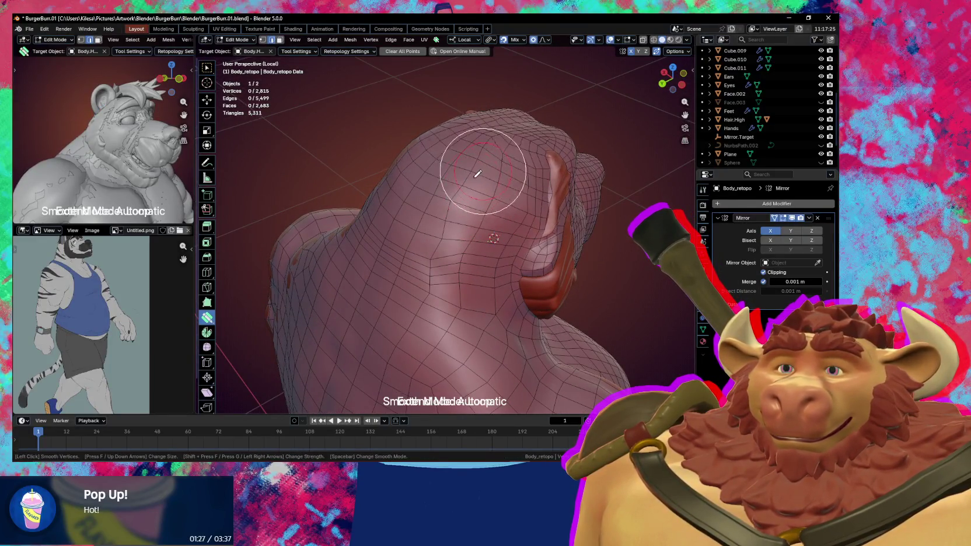
{"action": "mouse_move", "coordinate": [477, 174]}
{"action": "left_mouse_down"}
{"action": "mouse_move", "coordinate": [428, 255]}
{"action": "mouse_move", "coordinate": [455, 251]}
{"action": "mouse_move", "coordinate": [500, 169]}
{"action": "left_mouse_up"}
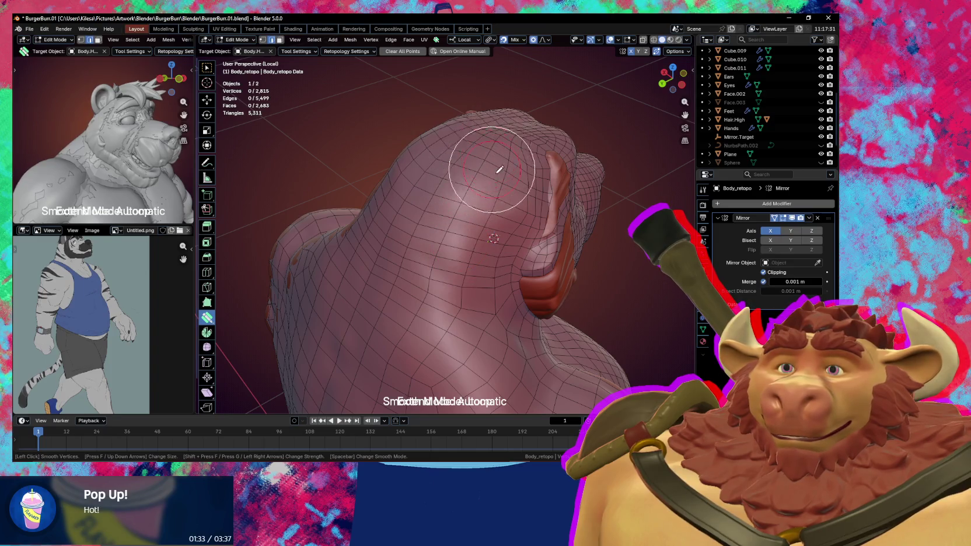
{"action": "mouse_move", "coordinate": [496, 167]}
{"action": "middle_mouse_down"}
{"action": "mouse_move", "coordinate": [458, 170]}
{"action": "mouse_move", "coordinate": [466, 216]}
{"action": "middle_mouse_up"}
{"action": "left_click_drag", "start_coordinate": [467, 216], "coordinate": [505, 260], "text": "shift"}
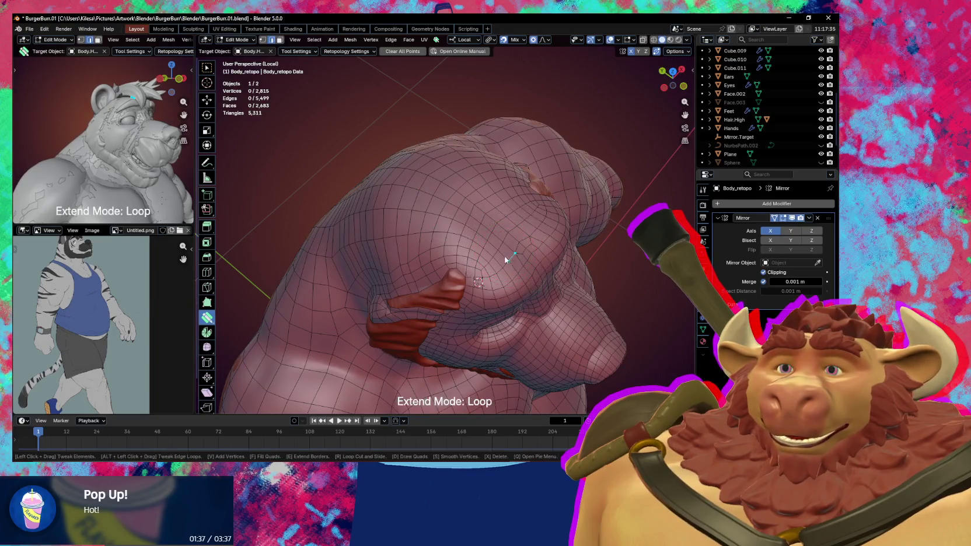
{"action": "middle_click_drag", "start_coordinate": [506, 259], "coordinate": [417, 191]}
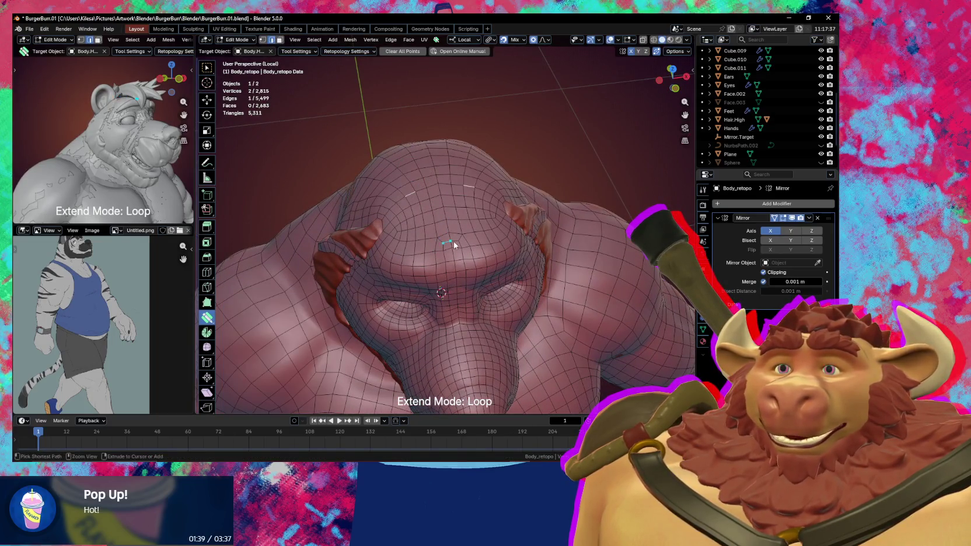
{"action": "middle_click_drag", "start_coordinate": [454, 243], "coordinate": [509, 210]}
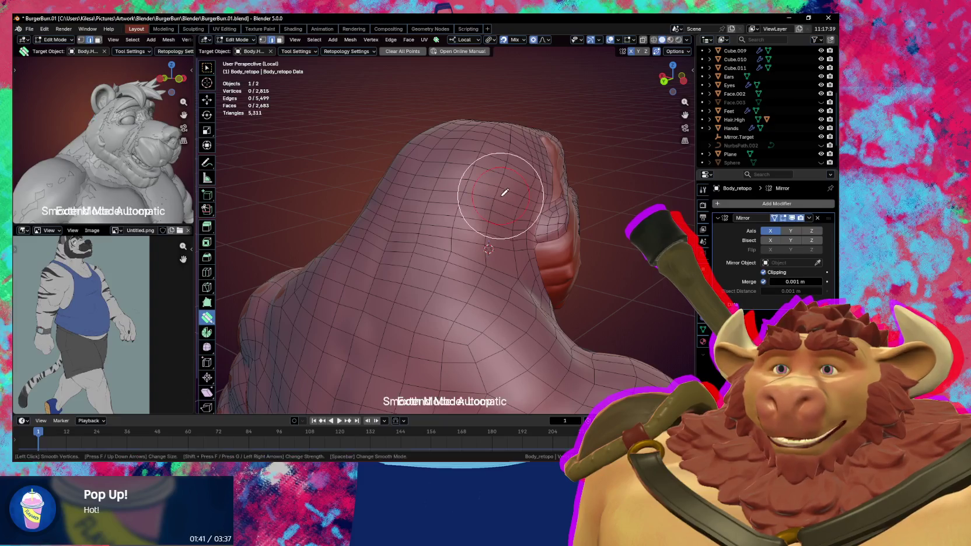
{"action": "left_click_drag", "start_coordinate": [505, 192], "coordinate": [464, 288]}
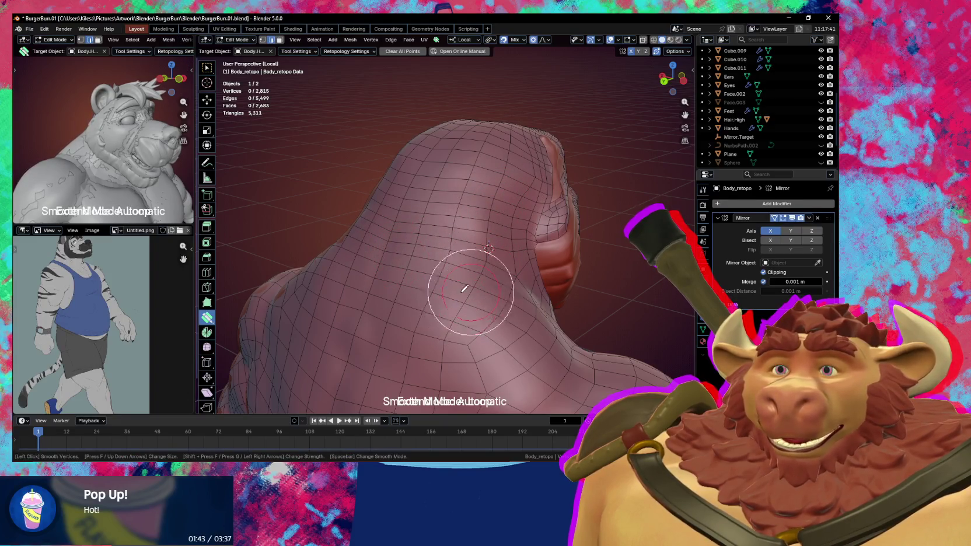
Make another smoothing pass on the neck and back of head from a new angle.
{"action": "key", "text": "Escape"}
{"action": "middle_click_drag", "start_coordinate": [444, 275], "coordinate": [438, 301]}
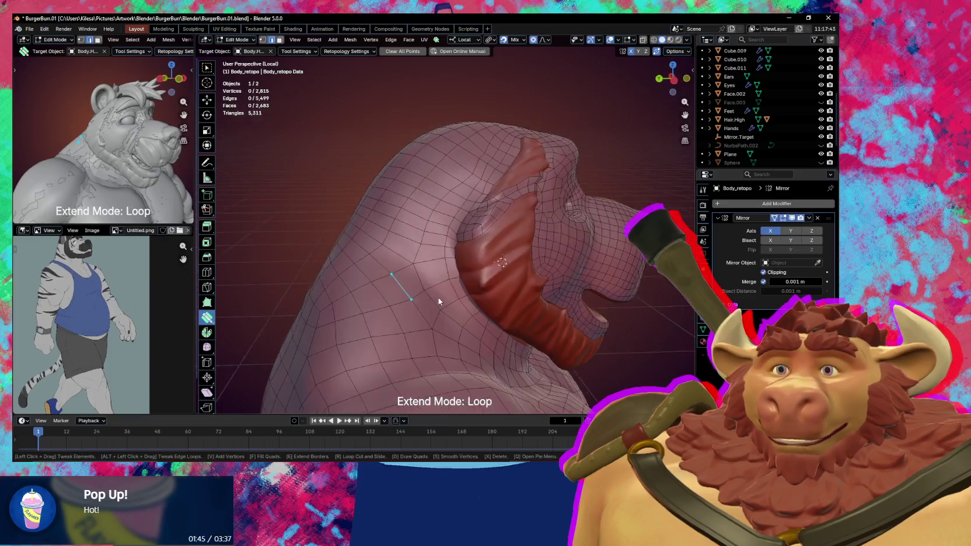
{"action": "key", "text": "s"}
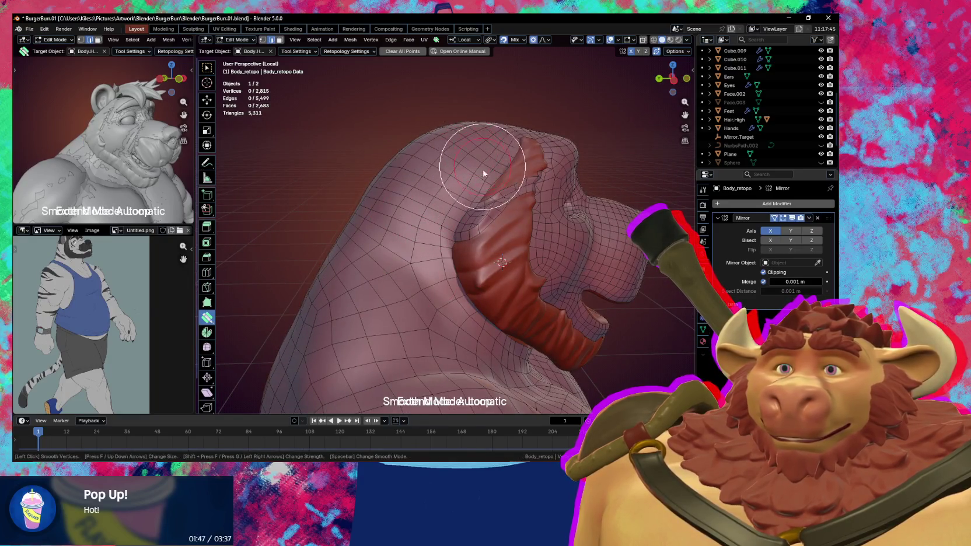
{"action": "mouse_move", "coordinate": [483, 173]}
{"action": "middle_mouse_down"}
{"action": "mouse_move", "coordinate": [479, 164]}
{"action": "mouse_move", "coordinate": [332, 232]}
{"action": "mouse_move", "coordinate": [296, 223]}
{"action": "mouse_move", "coordinate": [434, 192]}
{"action": "mouse_move", "coordinate": [480, 208]}
{"action": "mouse_move", "coordinate": [437, 255]}
{"action": "middle_mouse_up"}
{"action": "key", "text": "Escape"}
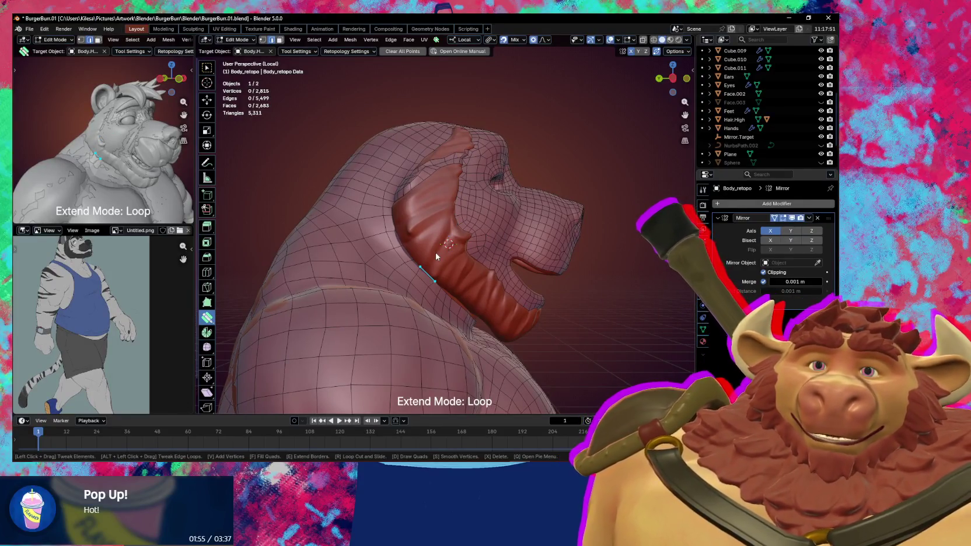
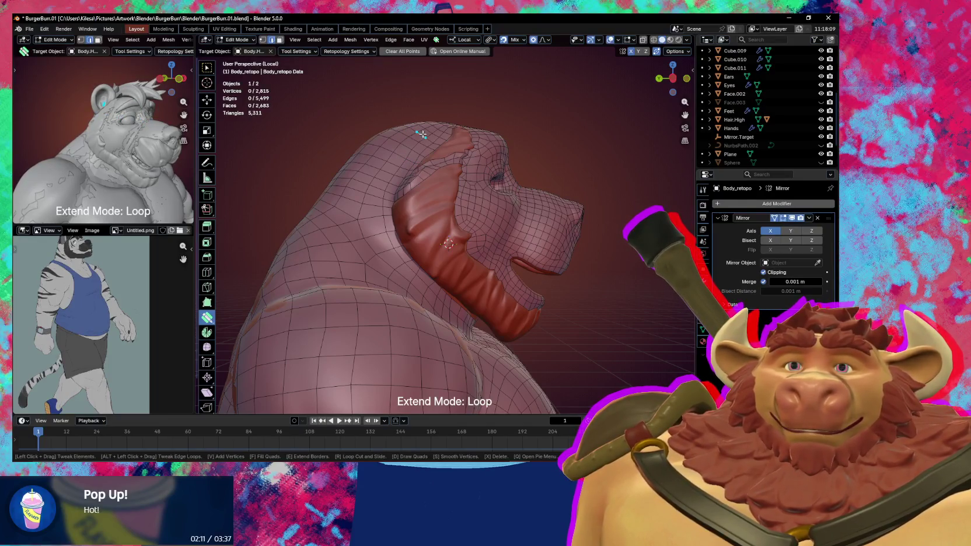
Pull the Body_retopo rim vertices onto the ear tip's outline using proportional editing.
{"action": "mouse_move", "coordinate": [481, 176]}
{"action": "middle_mouse_down"}
{"action": "mouse_move", "coordinate": [439, 225]}
{"action": "mouse_move", "coordinate": [452, 245]}
{"action": "middle_mouse_up"}
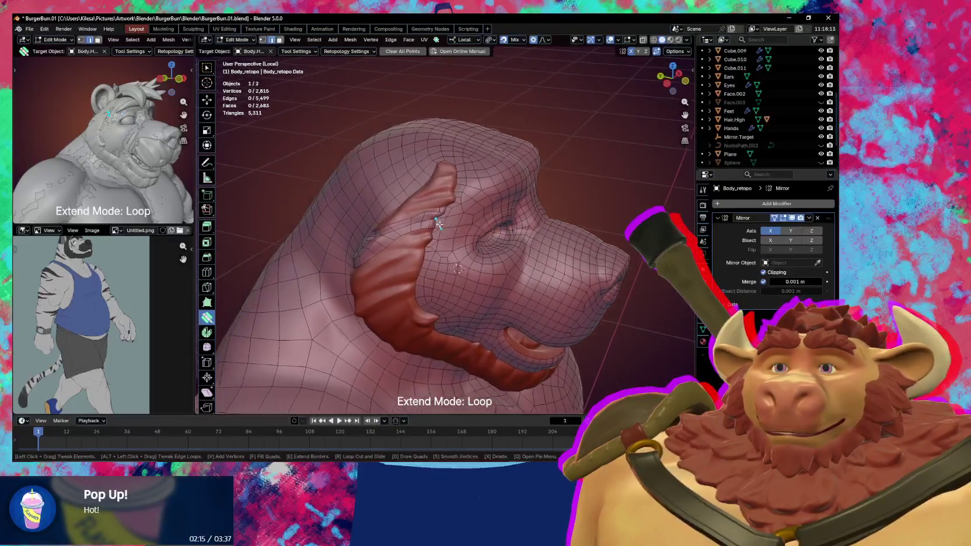
{"action": "scroll", "coordinate": [452, 246], "scroll_direction": "up", "scroll_amount": 6}
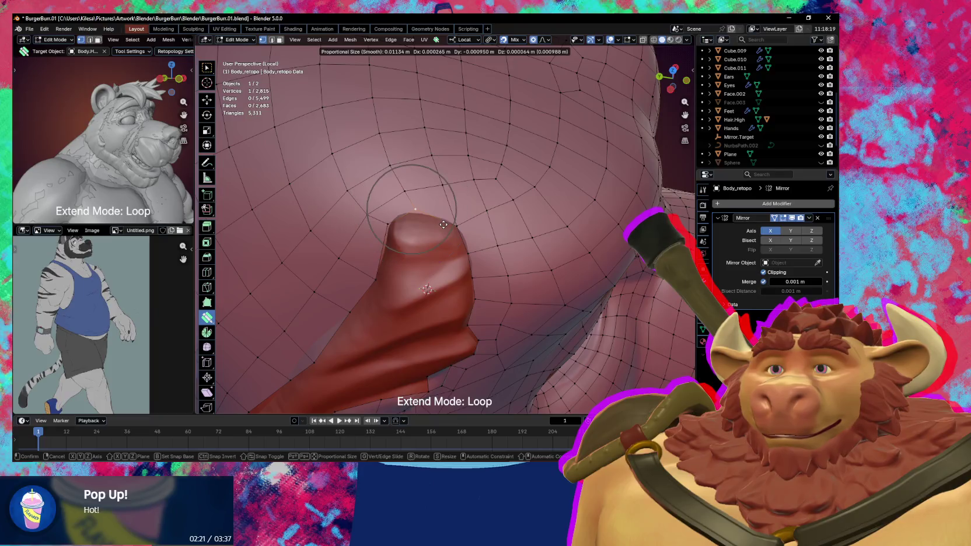
{"action": "mouse_move", "coordinate": [403, 187]}
{"action": "left_mouse_down"}
{"action": "mouse_move", "coordinate": [444, 226]}
{"action": "mouse_move", "coordinate": [388, 224]}
{"action": "mouse_move", "coordinate": [420, 216]}
{"action": "mouse_move", "coordinate": [457, 227]}
{"action": "left_mouse_up"}
{"action": "middle_click_drag", "start_coordinate": [457, 227], "coordinate": [449, 221]}
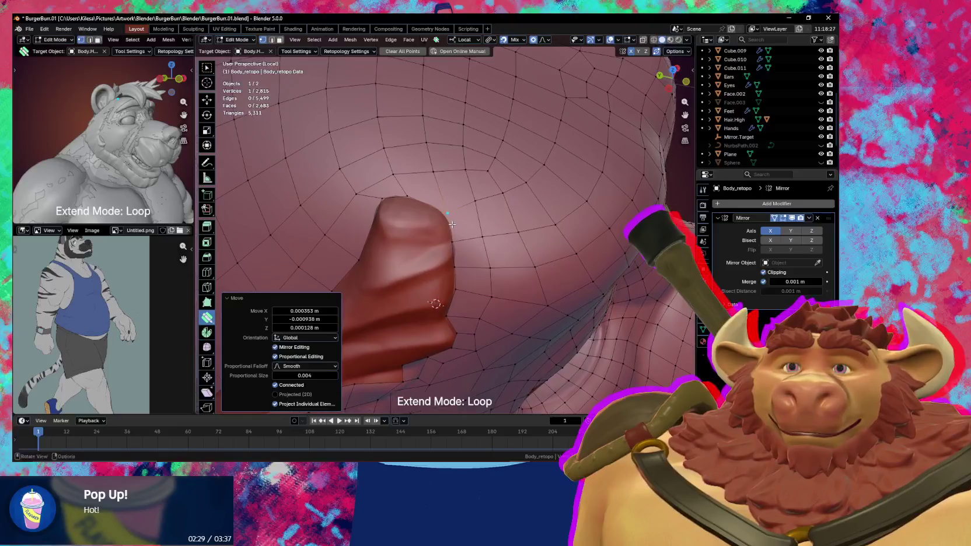
{"action": "left_click", "coordinate": [435, 218]}
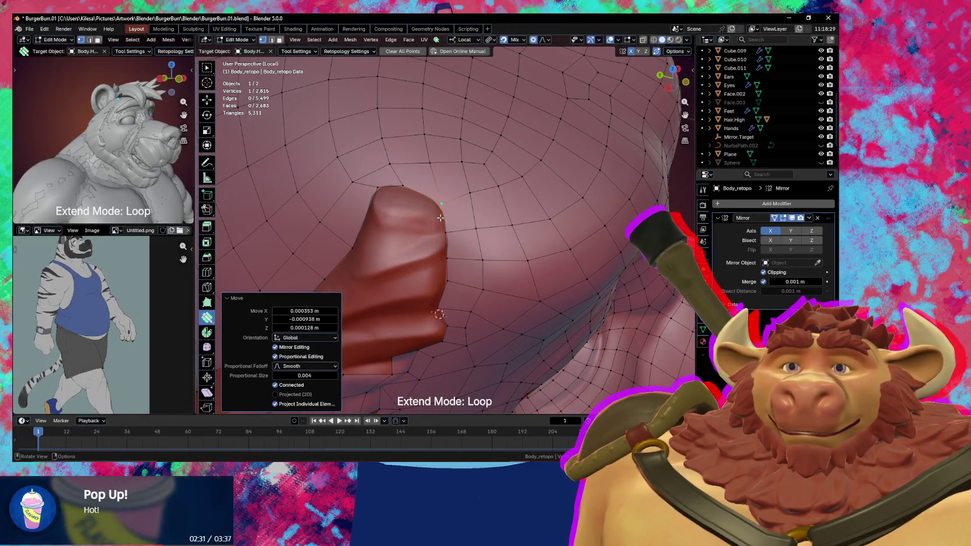
{"action": "mouse_move", "coordinate": [440, 218]}
{"action": "left_mouse_down"}
{"action": "mouse_move", "coordinate": [437, 207]}
{"action": "mouse_move", "coordinate": [452, 218]}
{"action": "left_mouse_up"}
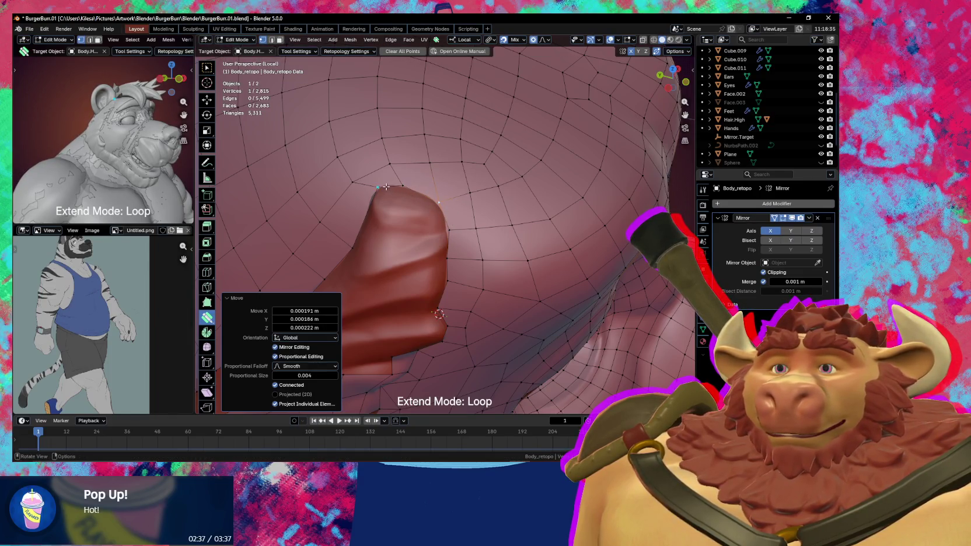
{"action": "left_click", "coordinate": [444, 222]}
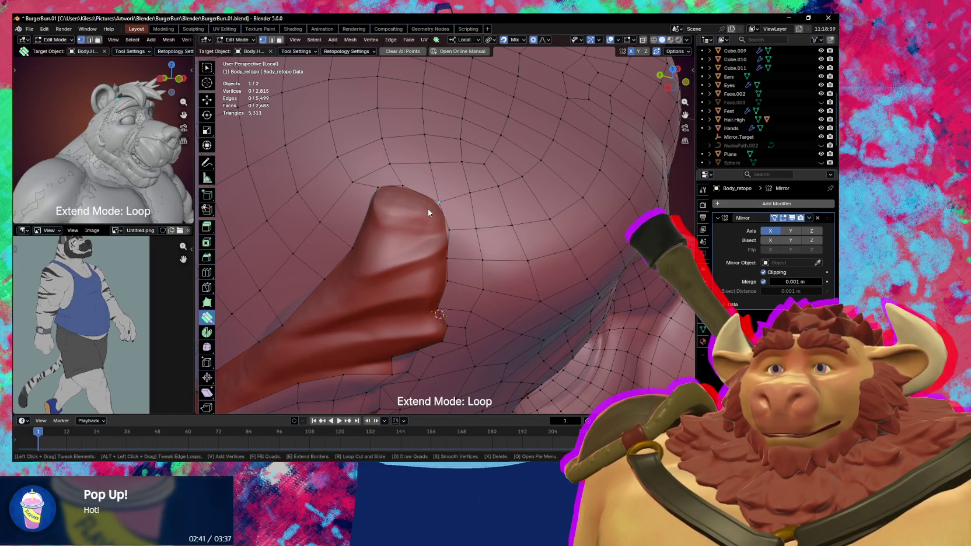
Extrude the ear rim loop twice, shrinking each new ring with scale.
{"action": "key", "text": "w"}
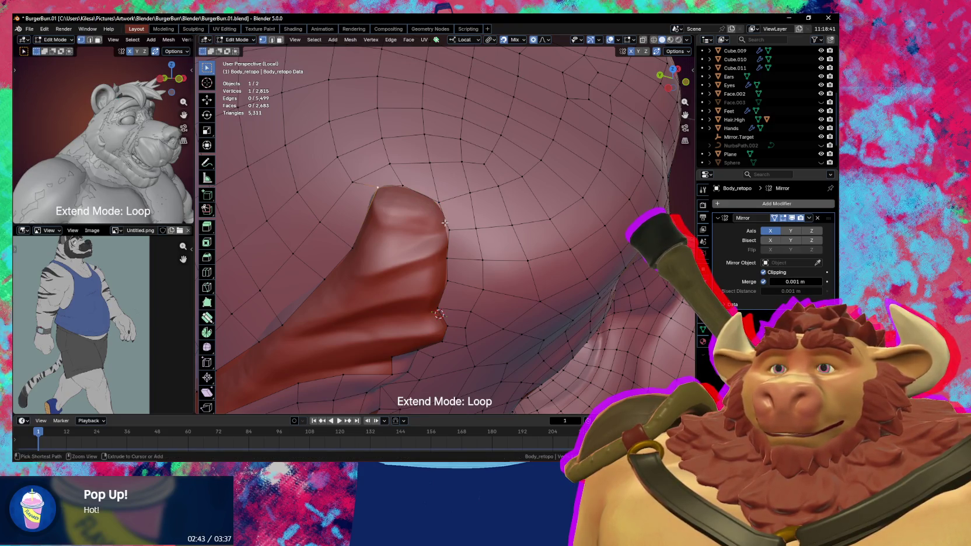
{"action": "key", "text": "e"}
{"action": "key", "text": "s"}
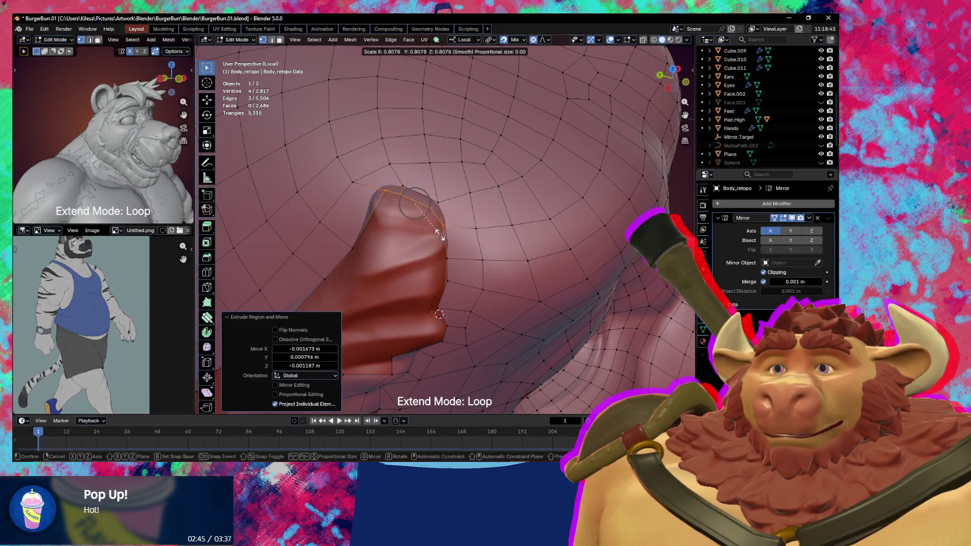
{"action": "left_click", "coordinate": [438, 233]}
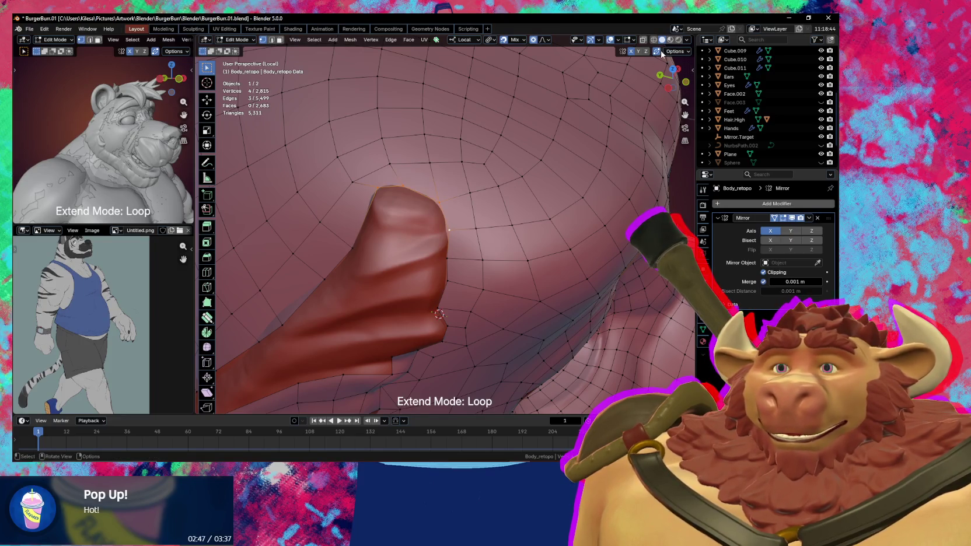
{"action": "key", "text": "e"}
{"action": "right_click", "coordinate": [455, 248]}
{"action": "key", "text": "s"}
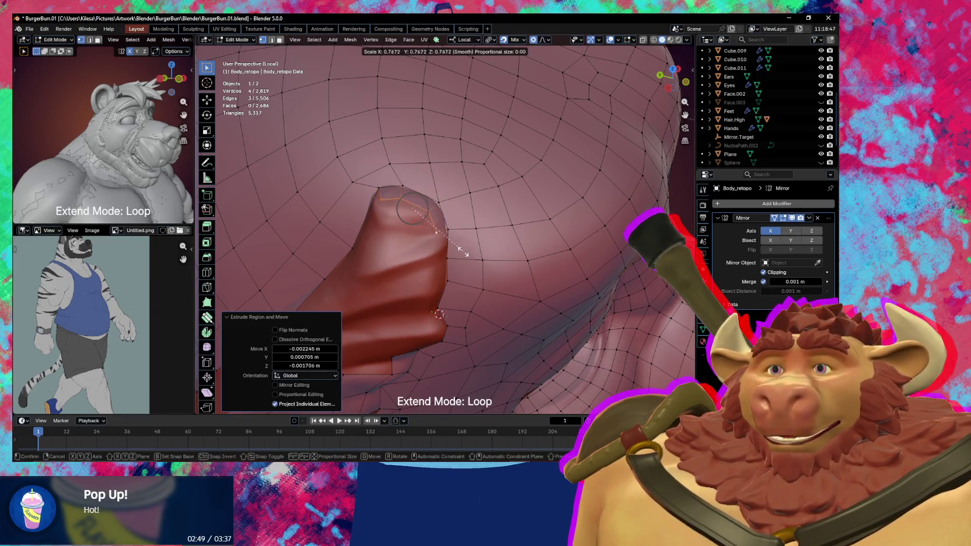
{"action": "left_click", "coordinate": [453, 247]}
{"action": "middle_click_drag", "start_coordinate": [452, 247], "coordinate": [422, 230]}
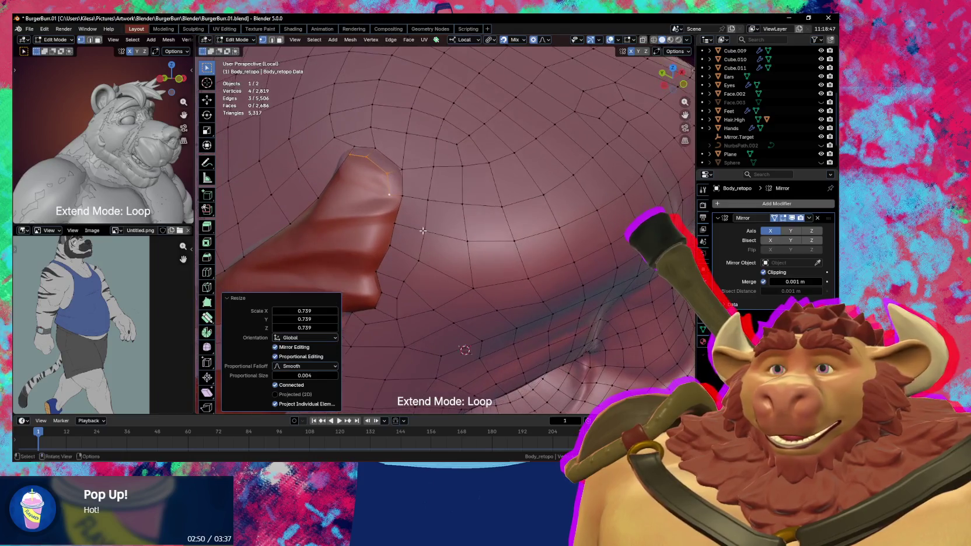
Extrude single vertices from the rim up along the ear fold's ridge.
{"action": "left_click", "coordinate": [399, 199]}
{"action": "key", "text": "f"}
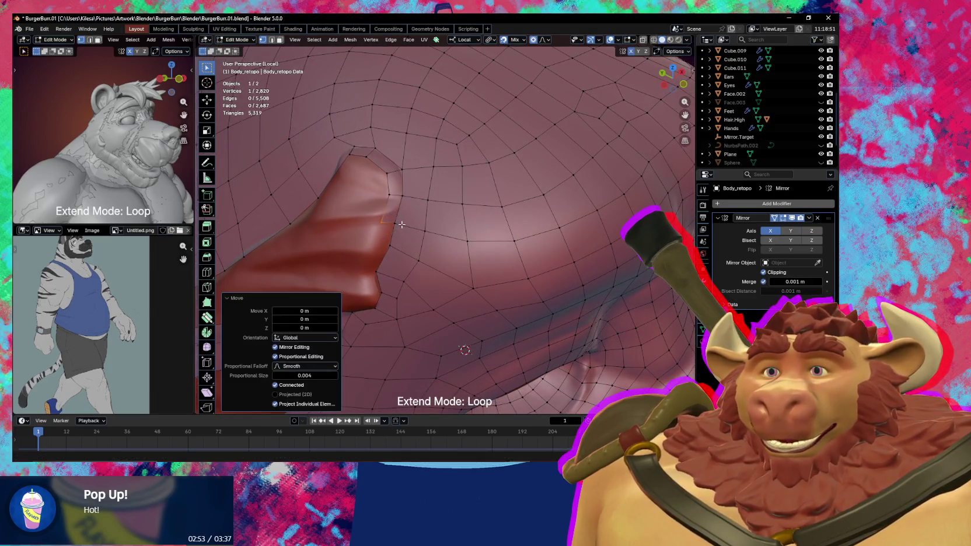
{"action": "key", "text": "g"}
{"action": "left_click", "coordinate": [387, 240]}
{"action": "key", "text": "f"}
{"action": "middle_click_drag", "start_coordinate": [386, 240], "coordinate": [399, 197]}
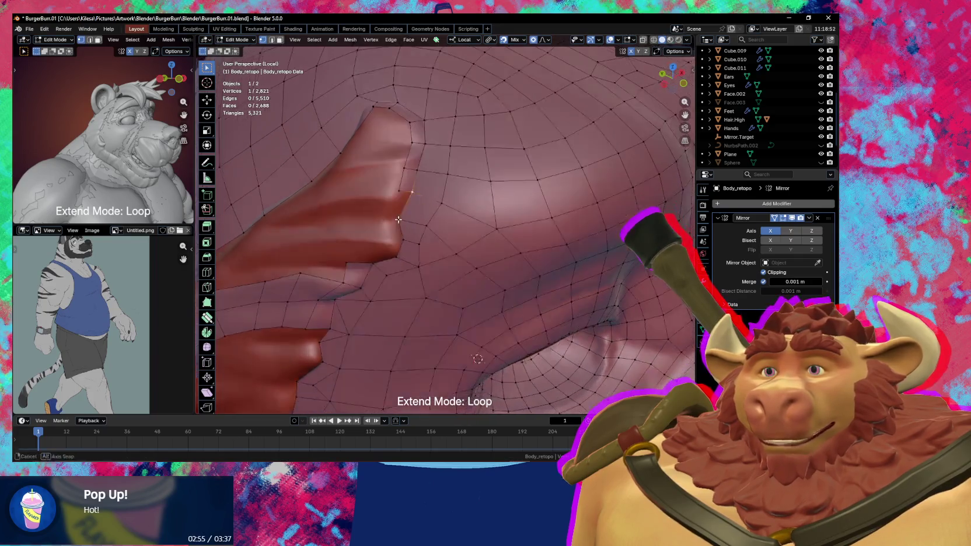
{"action": "key", "text": "g"}
{"action": "left_click", "coordinate": [400, 195]}
Continue extruding vertices down from the ridge tip, placing each along the zigzag edge.
{"action": "key", "text": "f"}
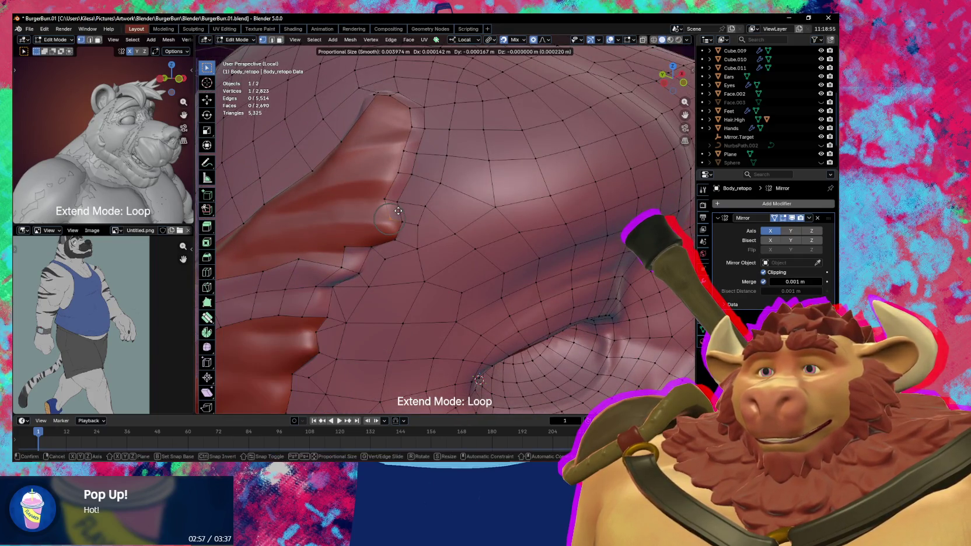
{"action": "left_click", "coordinate": [392, 233]}
{"action": "key", "text": "f"}
{"action": "key", "text": "g"}
{"action": "left_click", "coordinate": [393, 232]}
{"action": "middle_click_drag", "start_coordinate": [393, 232], "coordinate": [431, 190]}
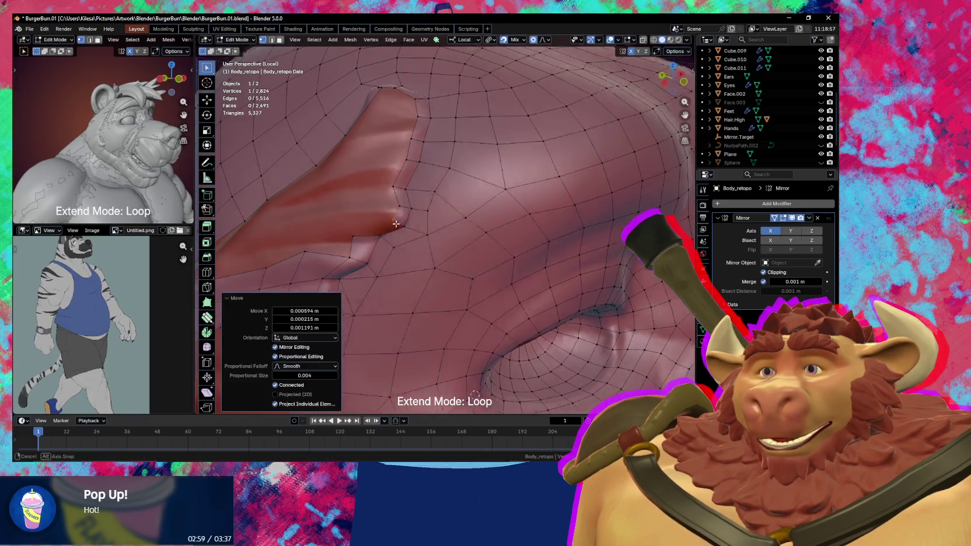
{"action": "left_click", "coordinate": [422, 193]}
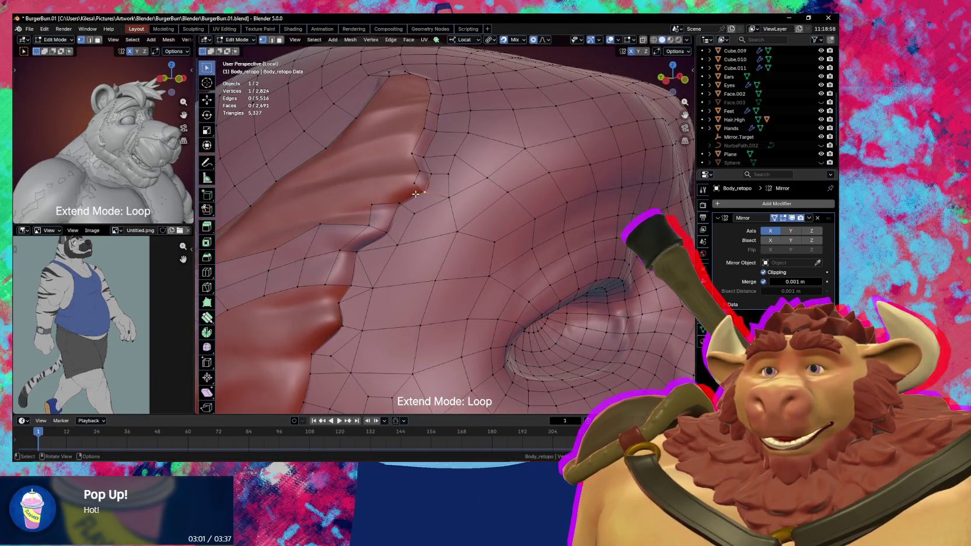
{"action": "key", "text": "f"}
{"action": "key", "text": "g"}
{"action": "left_click", "coordinate": [385, 200]}
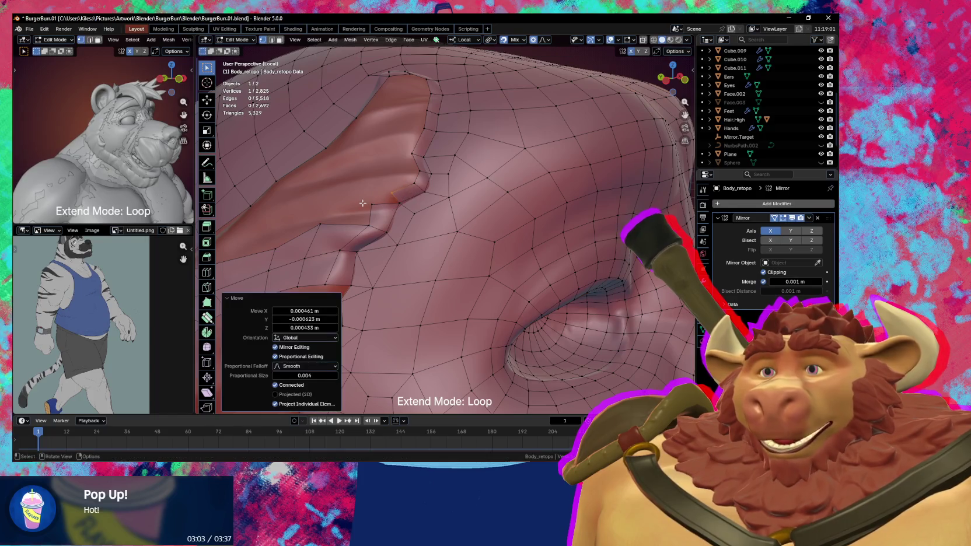
{"action": "key", "text": "g"}
{"action": "left_click", "coordinate": [381, 201]}
Refine the ridge vertex positions and join one vertex with a new edge.
{"action": "mouse_move", "coordinate": [382, 201]}
{"action": "middle_mouse_down"}
{"action": "mouse_move", "coordinate": [433, 81]}
{"action": "mouse_move", "coordinate": [422, 200]}
{"action": "middle_mouse_up"}
{"action": "key", "text": "g"}
{"action": "left_click", "coordinate": [423, 200]}
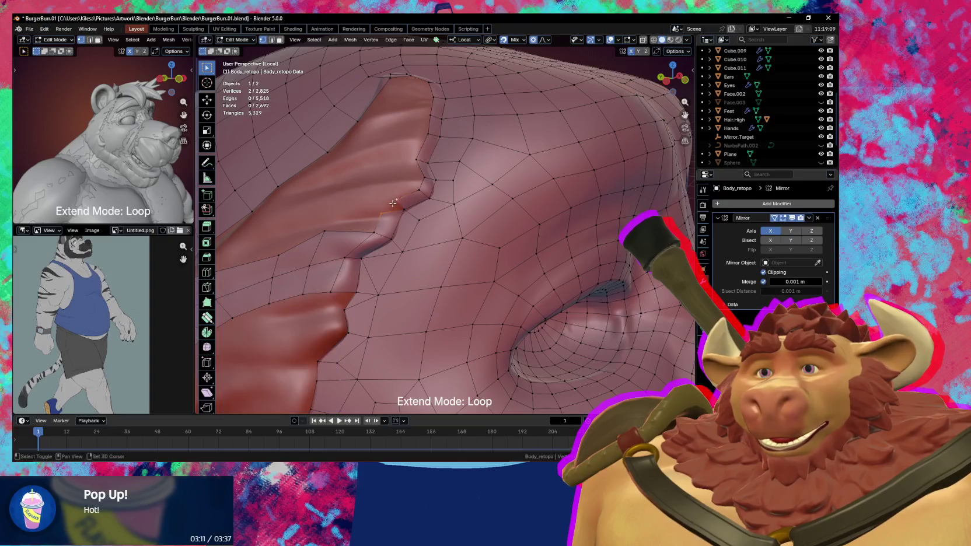
{"action": "right_click", "coordinate": [404, 206], "text": "ctrl"}
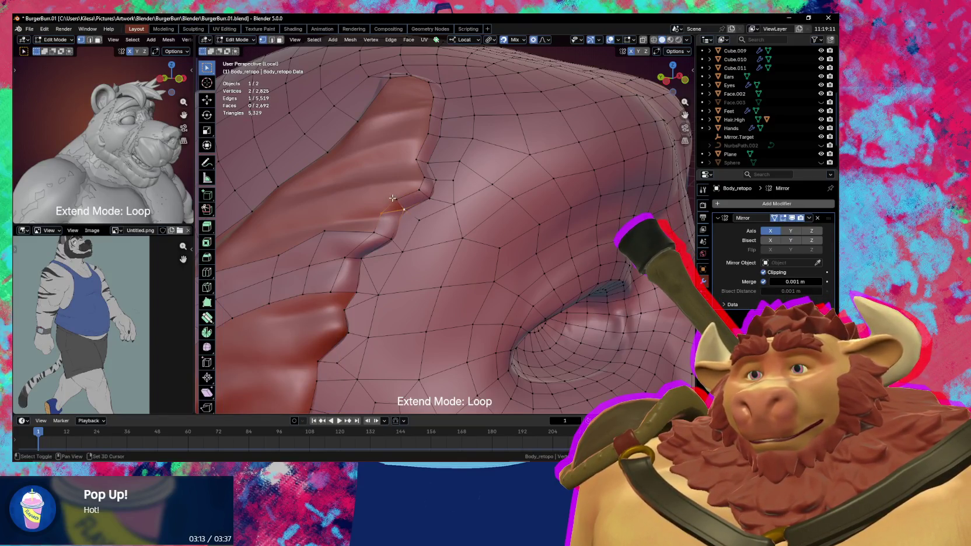
{"action": "key", "text": "g"}
{"action": "left_click", "coordinate": [387, 210]}
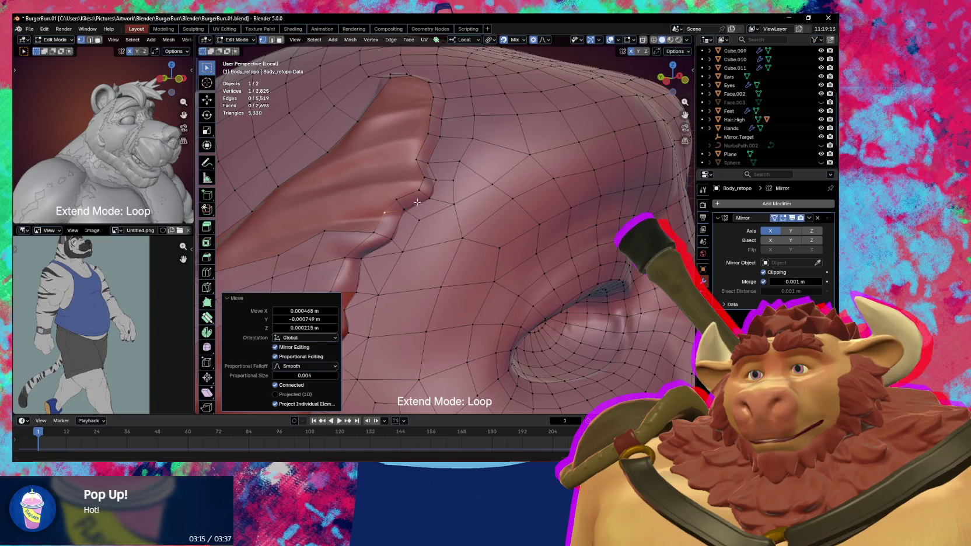
{"action": "mouse_move", "coordinate": [387, 210]}
{"action": "middle_mouse_down"}
{"action": "mouse_move", "coordinate": [444, 223]}
{"action": "mouse_move", "coordinate": [433, 169]}
{"action": "middle_mouse_up"}
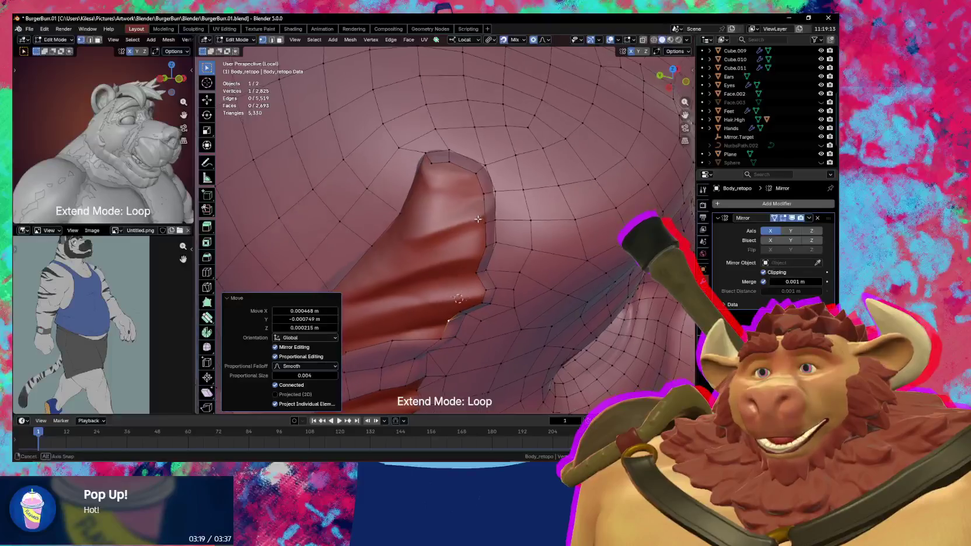
{"action": "mouse_move", "coordinate": [433, 170]}
{"action": "middle_mouse_down"}
{"action": "mouse_move", "coordinate": [478, 205]}
{"action": "mouse_move", "coordinate": [482, 179]}
{"action": "middle_mouse_up"}
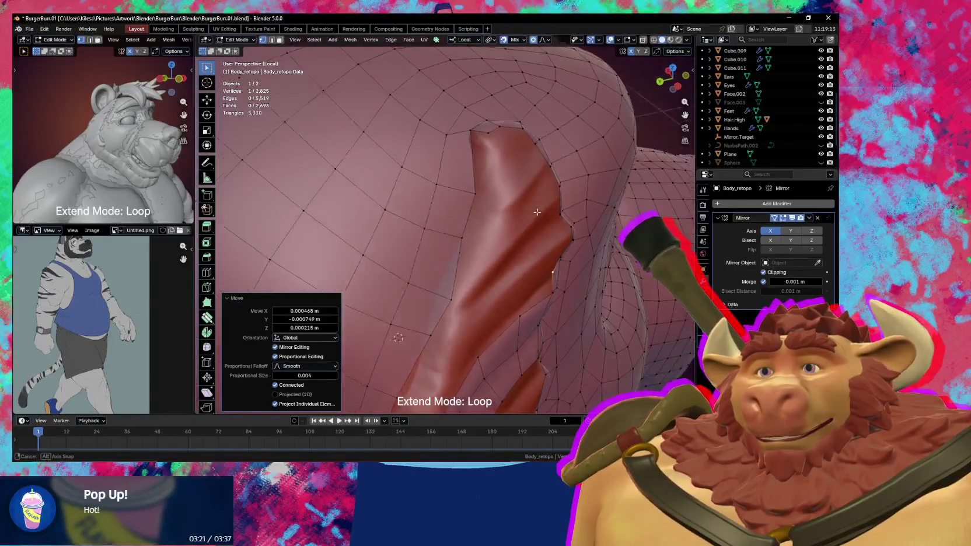
Add a boundary vertex near the ear bump and dissolve a stray vertex.
{"action": "key", "text": "alt+d"}
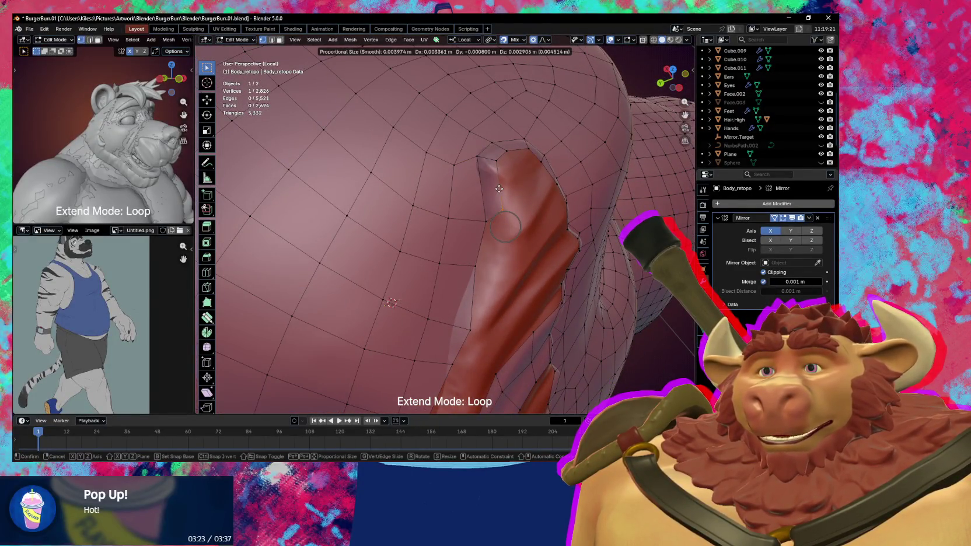
{"action": "left_click", "coordinate": [504, 198]}
{"action": "middle_click_drag", "start_coordinate": [512, 190], "coordinate": [512, 208]}
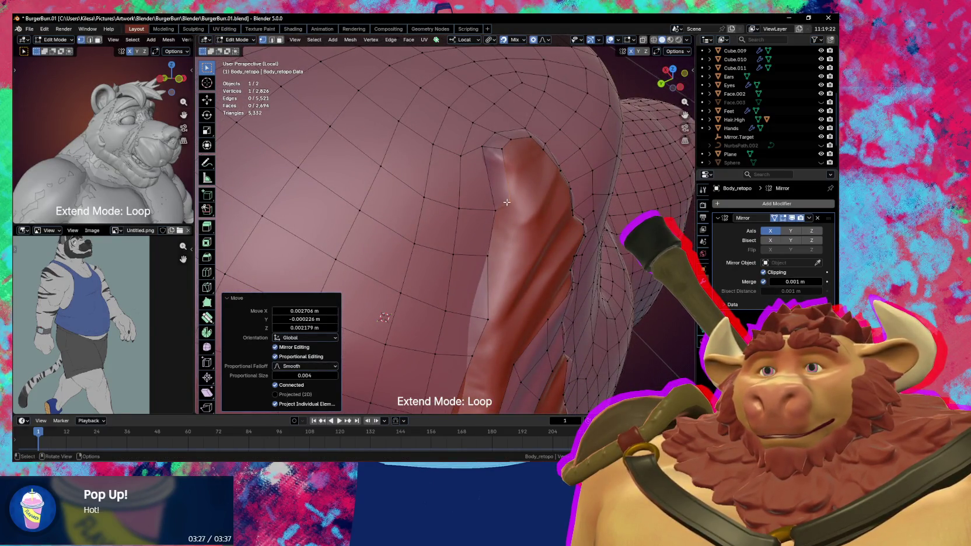
{"action": "key", "text": "x"}
{"action": "left_click", "coordinate": [507, 203]}
{"action": "middle_click_drag", "start_coordinate": [507, 203], "coordinate": [462, 209]}
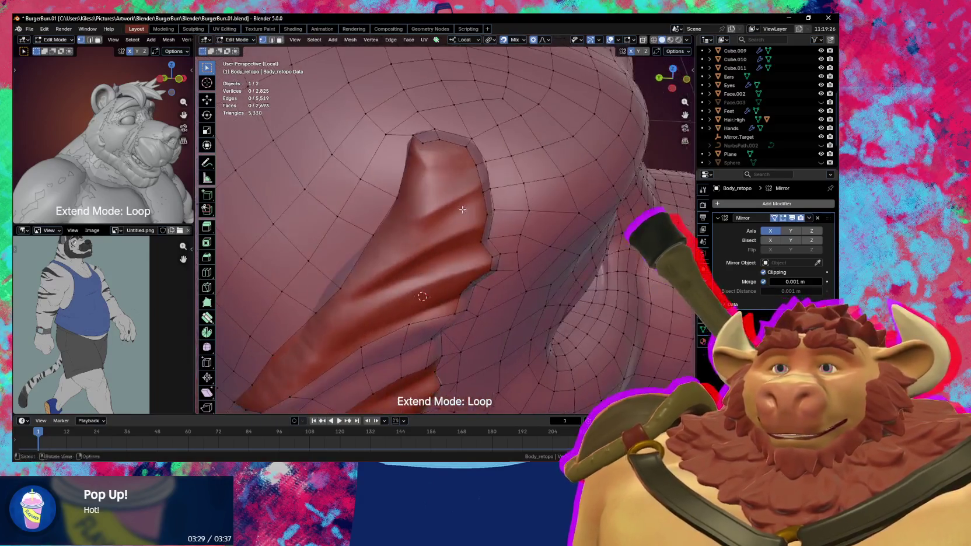
{"action": "key", "text": "shift+r"}
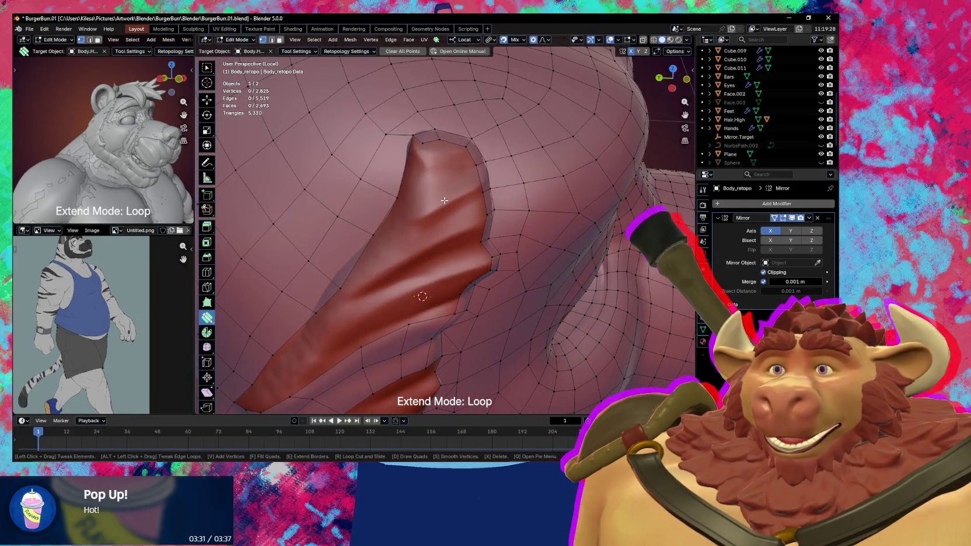
Add two vertices on the ear and fill quads between them along its upper edge.
{"action": "mouse_move", "coordinate": [445, 200]}
{"action": "middle_mouse_down"}
{"action": "mouse_move", "coordinate": [401, 178]}
{"action": "mouse_move", "coordinate": [449, 189]}
{"action": "mouse_move", "coordinate": [468, 180]}
{"action": "middle_mouse_up"}
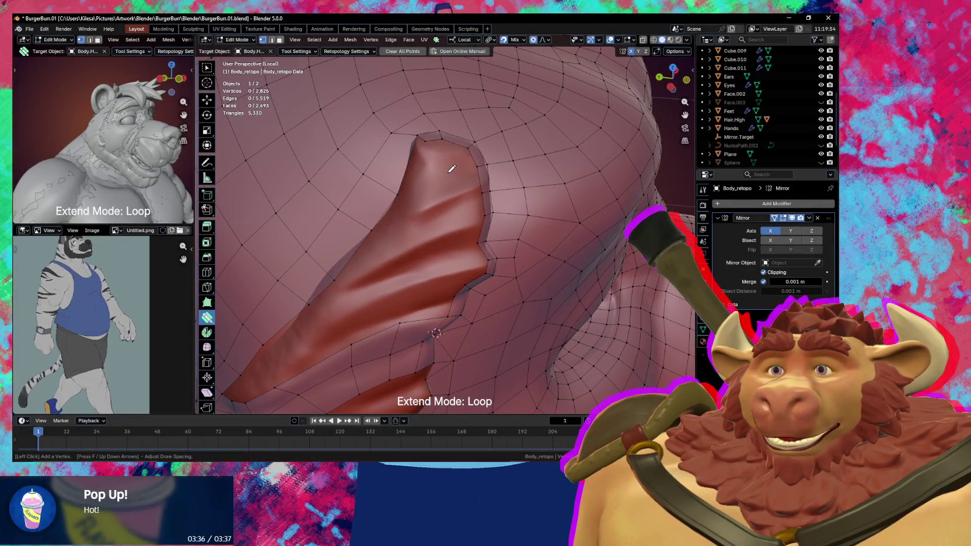
{"action": "left_click", "coordinate": [452, 221]}
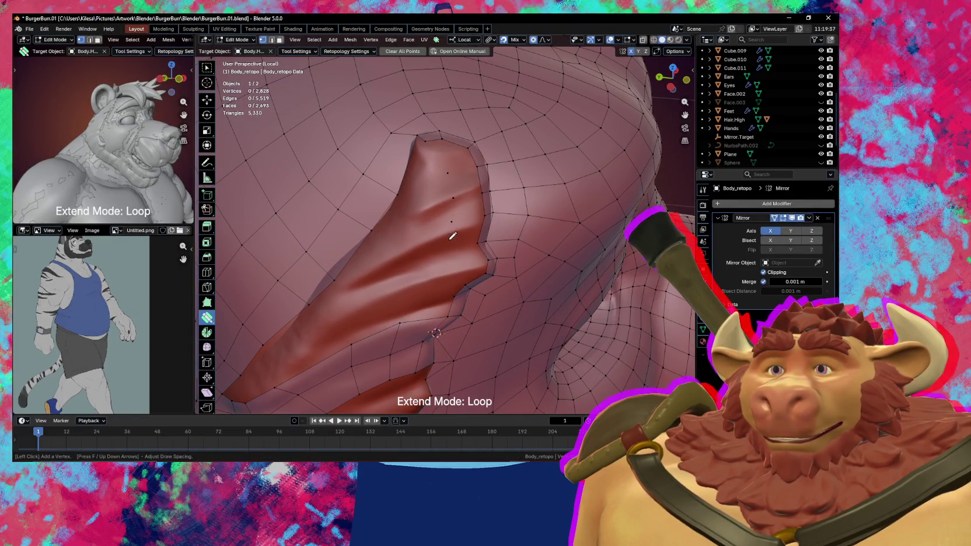
{"action": "left_click", "coordinate": [453, 242]}
{"action": "middle_click_drag", "start_coordinate": [453, 244], "coordinate": [448, 226]}
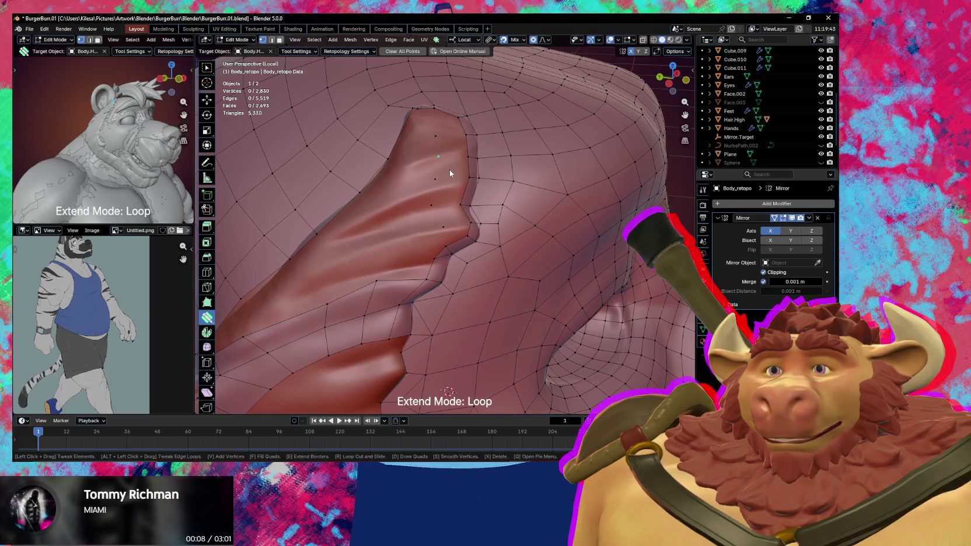
{"action": "middle_click_drag", "start_coordinate": [449, 170], "coordinate": [449, 153]}
{"action": "left_click", "coordinate": [446, 184]}
{"action": "left_click", "coordinate": [448, 208]}
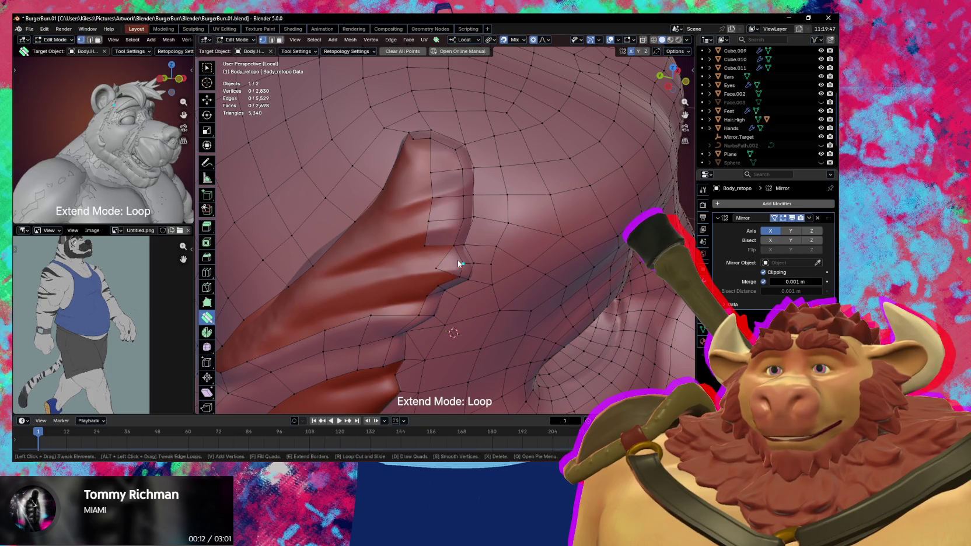
Place a single new vertex on the ear ridge in vertex-add mode.
{"action": "middle_click_drag", "start_coordinate": [455, 262], "coordinate": [454, 224]}
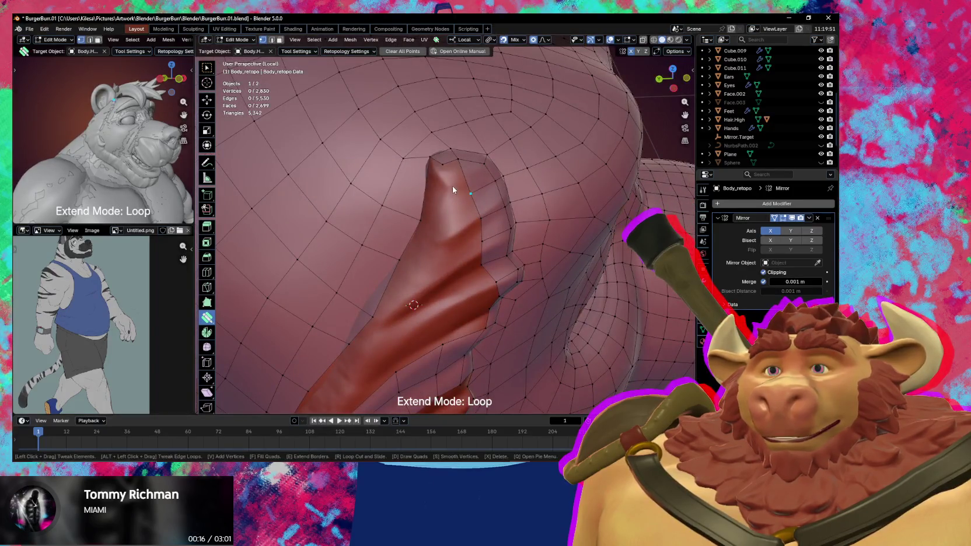
{"action": "key", "text": "d"}
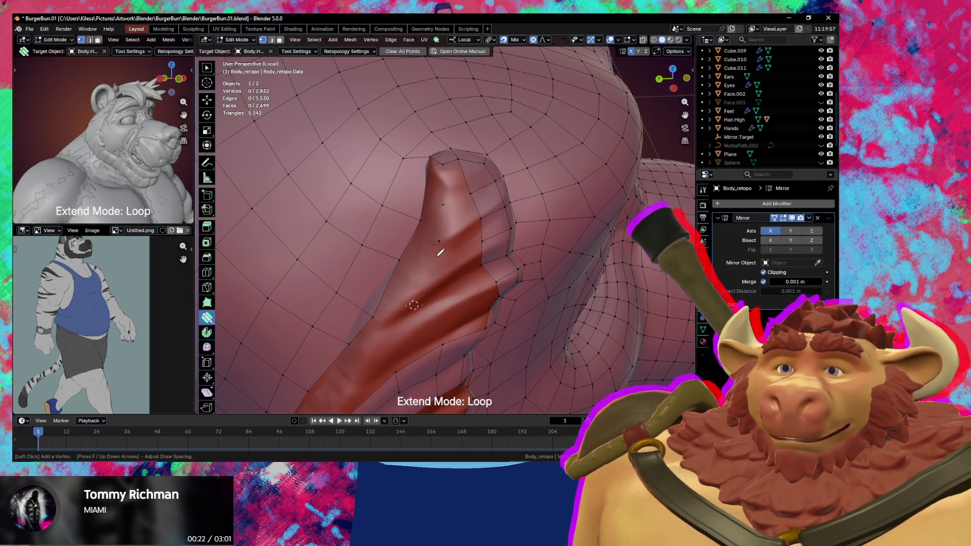
{"action": "left_click", "coordinate": [439, 241]}
{"action": "mouse_move", "coordinate": [431, 265]}
{"action": "middle_mouse_down"}
{"action": "mouse_move", "coordinate": [445, 255]}
{"action": "mouse_move", "coordinate": [444, 202]}
{"action": "middle_mouse_up"}
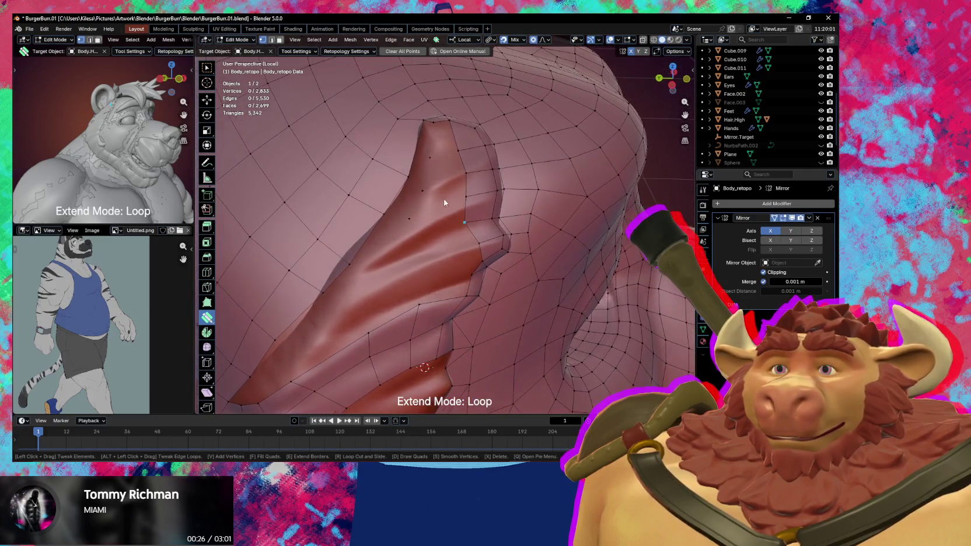
Fill quads at the ridge top and along its edge, nudging a vertex onto the sculpt.
{"action": "left_click", "coordinate": [442, 141]}
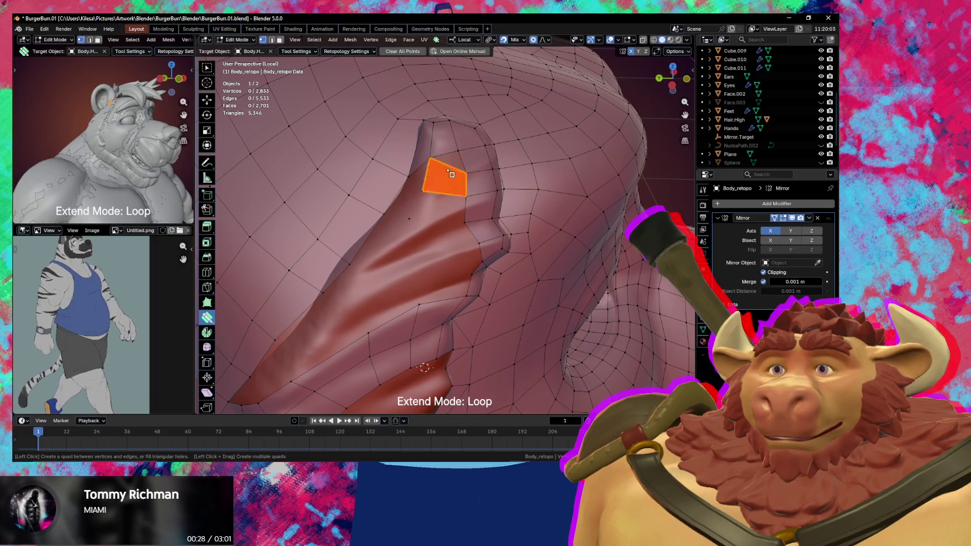
{"action": "middle_click_drag", "start_coordinate": [454, 173], "coordinate": [461, 201]}
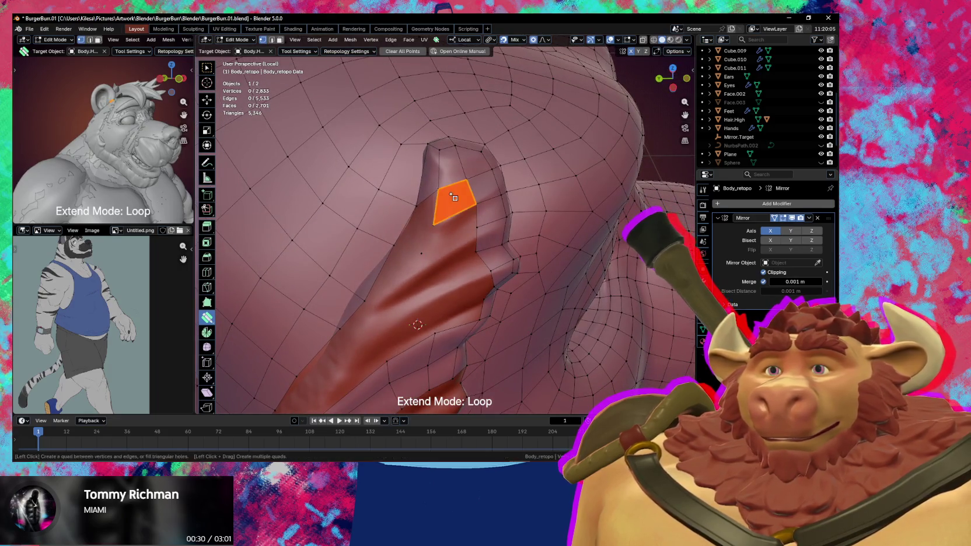
{"action": "left_click", "coordinate": [438, 206]}
{"action": "left_click", "coordinate": [417, 205]}
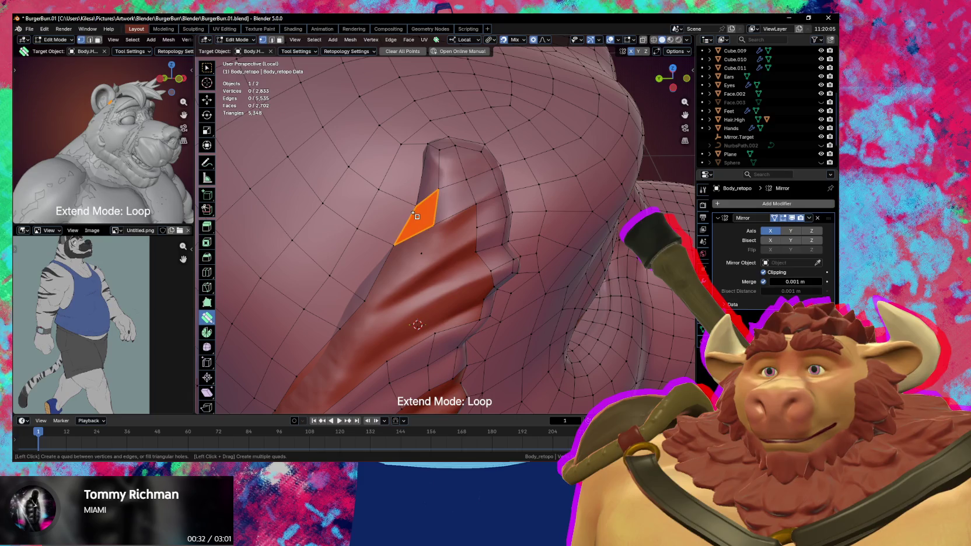
{"action": "middle_click_drag", "start_coordinate": [431, 221], "coordinate": [452, 216]}
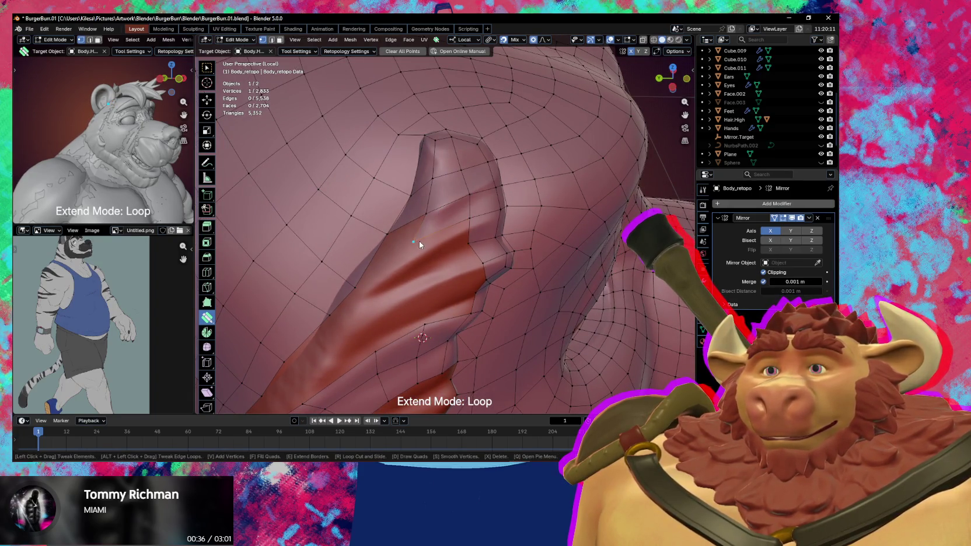
{"action": "left_click_drag", "start_coordinate": [419, 241], "coordinate": [436, 236]}
{"action": "middle_click_drag", "start_coordinate": [435, 237], "coordinate": [455, 230]}
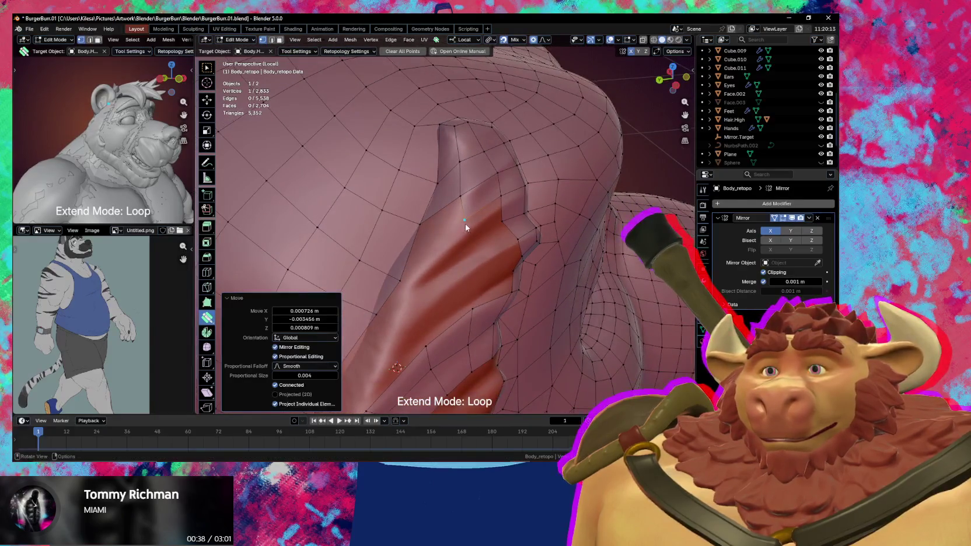
{"action": "left_click_drag", "start_coordinate": [465, 227], "coordinate": [468, 225]}
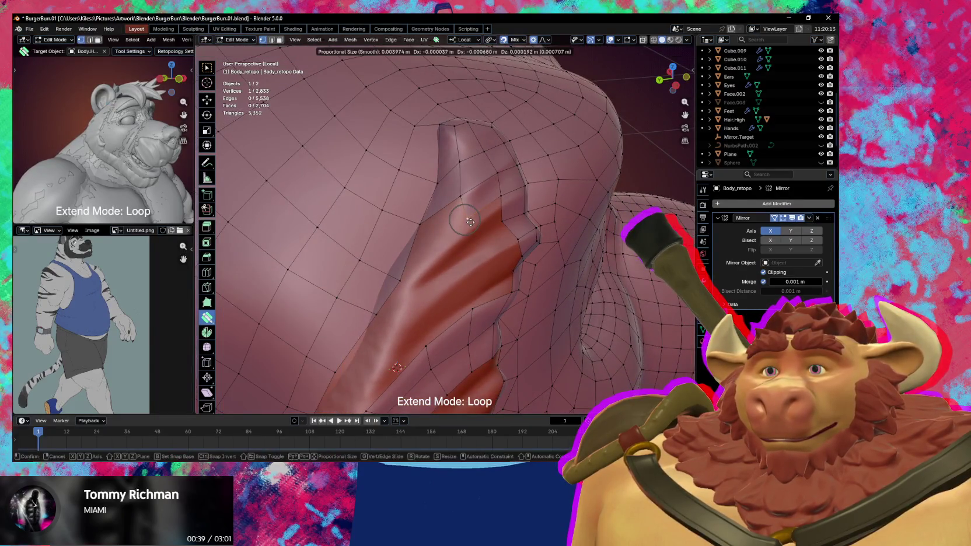
Add vertices in the ear crease, reposition them with proportional falloff, and fill a face beside them.
{"action": "left_click", "coordinate": [441, 245]}
{"action": "mouse_move", "coordinate": [441, 245]}
{"action": "middle_mouse_down"}
{"action": "mouse_move", "coordinate": [401, 257]}
{"action": "mouse_move", "coordinate": [394, 246]}
{"action": "middle_mouse_up"}
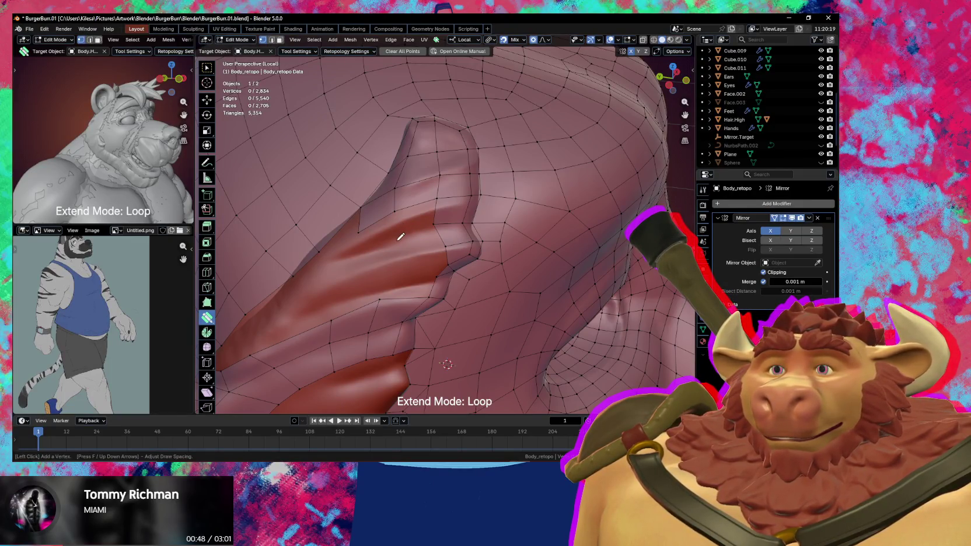
{"action": "left_click", "coordinate": [398, 240]}
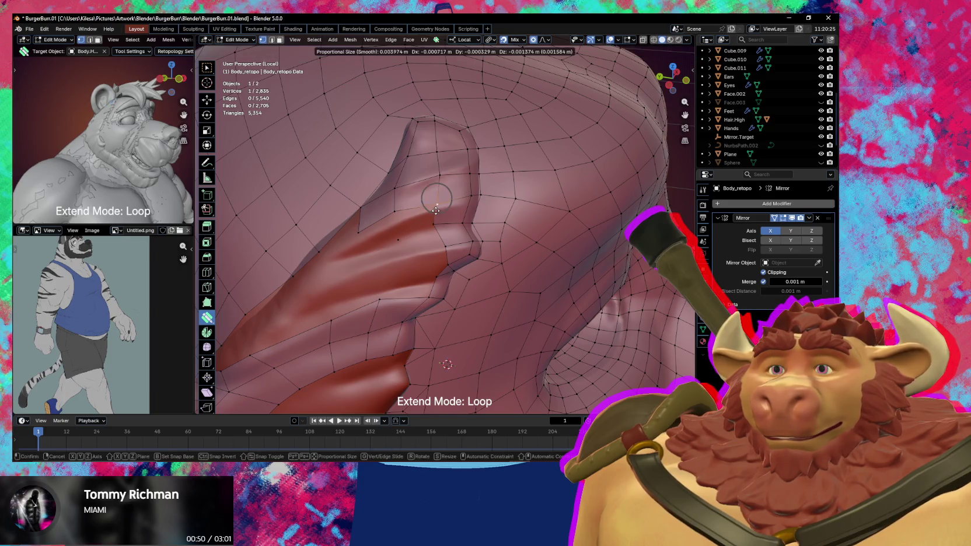
{"action": "mouse_move", "coordinate": [435, 204]}
{"action": "left_mouse_down"}
{"action": "mouse_move", "coordinate": [433, 214]}
{"action": "mouse_move", "coordinate": [366, 237]}
{"action": "mouse_move", "coordinate": [444, 213]}
{"action": "left_mouse_up"}
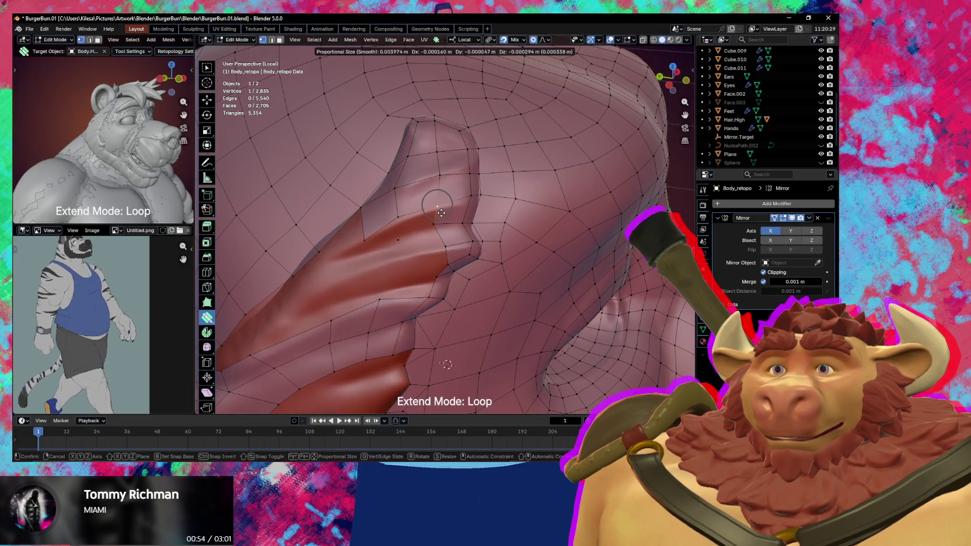
{"action": "middle_click_drag", "start_coordinate": [444, 212], "coordinate": [380, 225]}
{"action": "left_click_drag", "start_coordinate": [380, 226], "coordinate": [382, 229]}
{"action": "middle_click_drag", "start_coordinate": [382, 229], "coordinate": [458, 196]}
{"action": "left_click_drag", "start_coordinate": [460, 210], "coordinate": [481, 214]}
{"action": "mouse_move", "coordinate": [484, 213]}
{"action": "middle_mouse_down"}
{"action": "mouse_move", "coordinate": [440, 211]}
{"action": "mouse_move", "coordinate": [484, 208]}
{"action": "mouse_move", "coordinate": [447, 229]}
{"action": "middle_mouse_up"}
{"action": "left_click", "coordinate": [459, 185]}
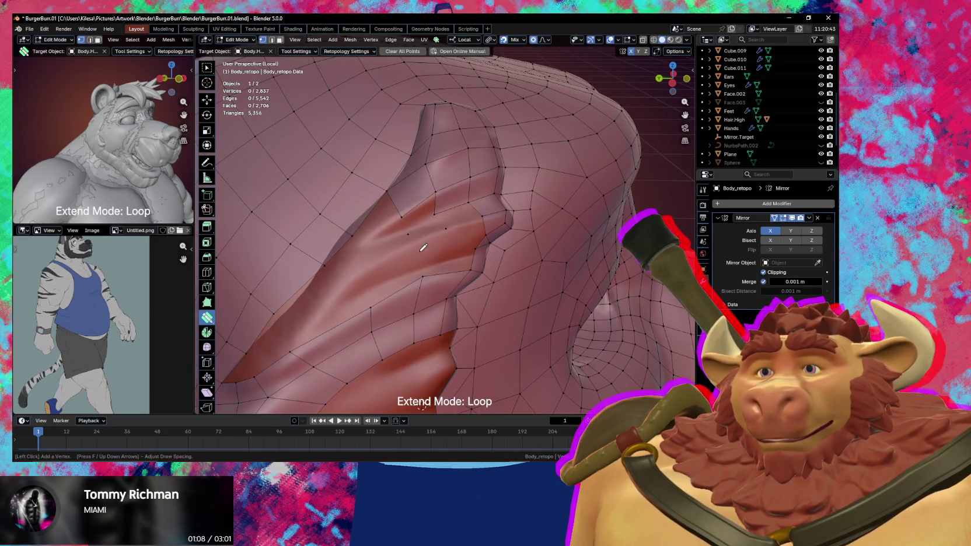
Build quads in the crease, undoing a misplaced face and refilling it cleanly.
{"action": "mouse_move", "coordinate": [423, 250]}
{"action": "middle_mouse_down"}
{"action": "mouse_move", "coordinate": [457, 256]}
{"action": "mouse_move", "coordinate": [434, 254]}
{"action": "middle_mouse_up"}
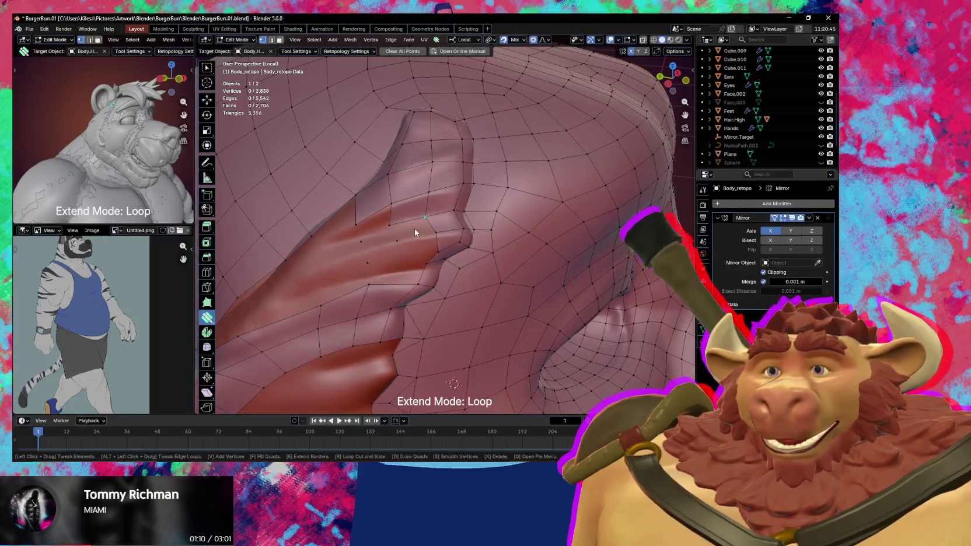
{"action": "left_click", "coordinate": [413, 227]}
{"action": "left_click", "coordinate": [413, 228]}
{"action": "key", "text": "ctrl+z"}
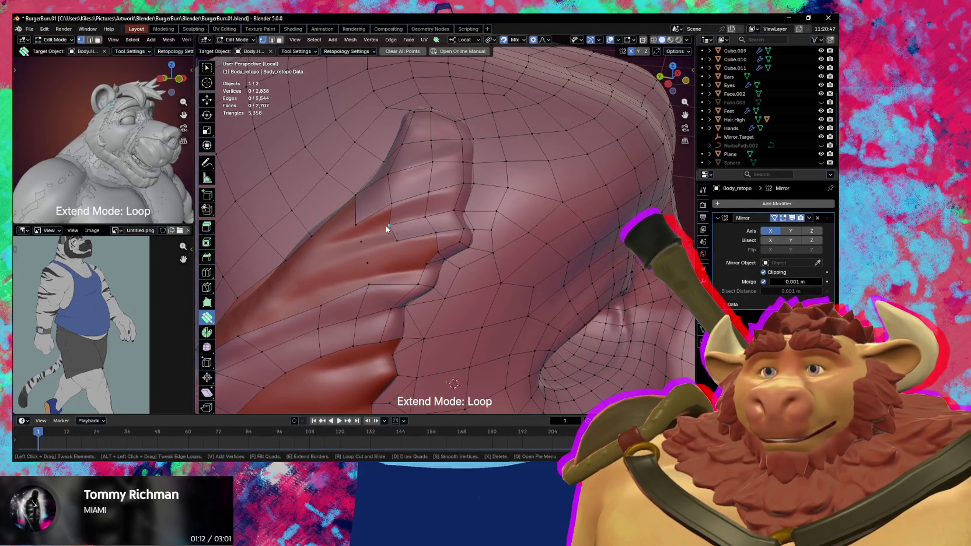
{"action": "left_click", "coordinate": [382, 239]}
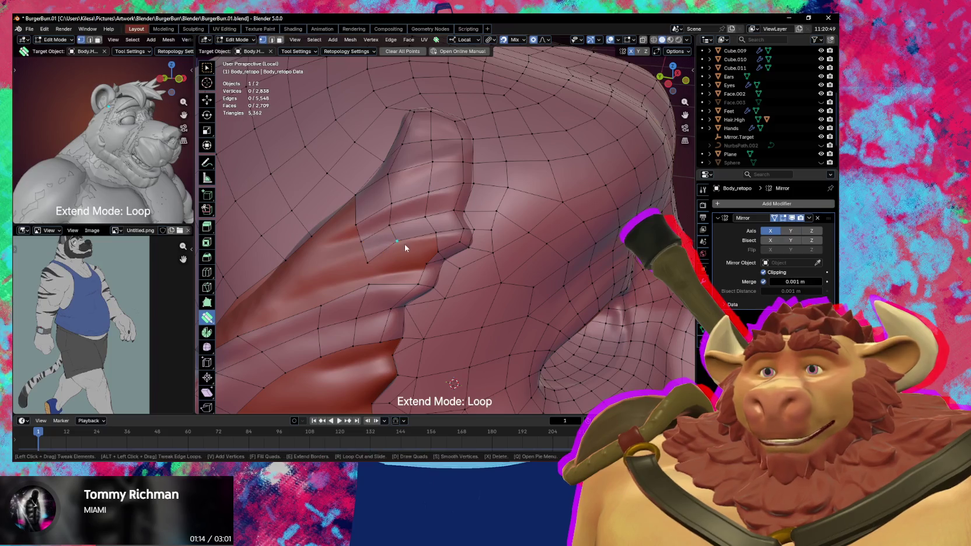
{"action": "middle_click_drag", "start_coordinate": [419, 256], "coordinate": [467, 254]}
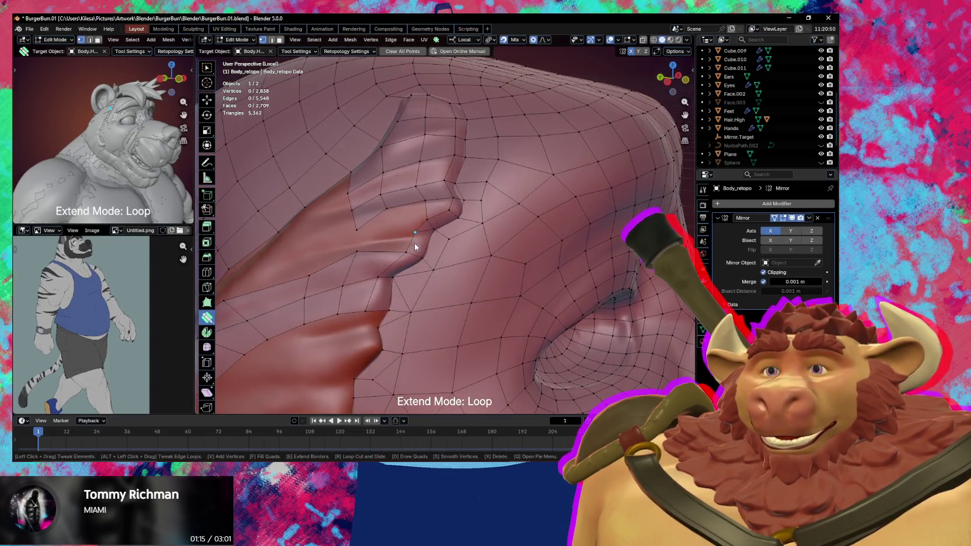
{"action": "left_click", "coordinate": [414, 214]}
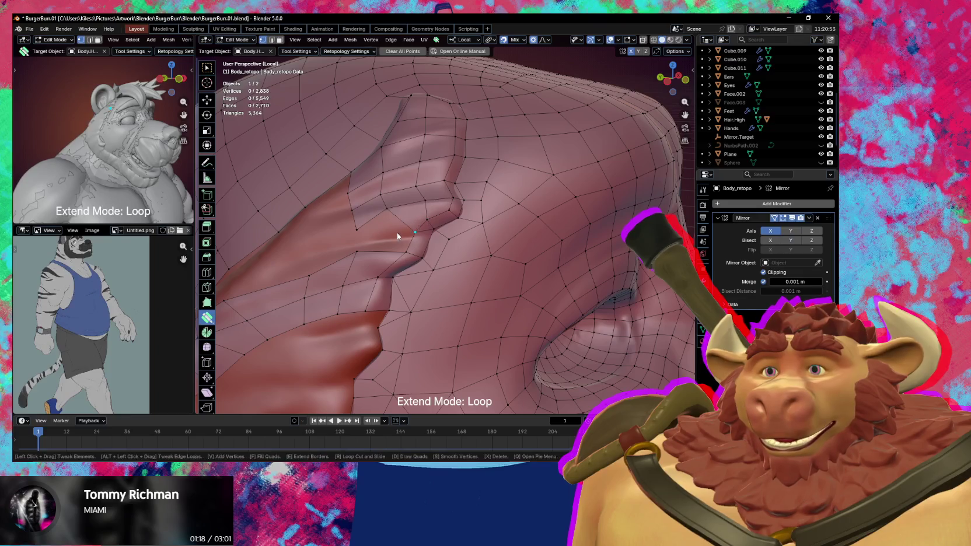
Add a vertex inside the fold, fill a quad with it, and pull its vertices into place.
{"action": "middle_click_drag", "start_coordinate": [388, 231], "coordinate": [382, 248]}
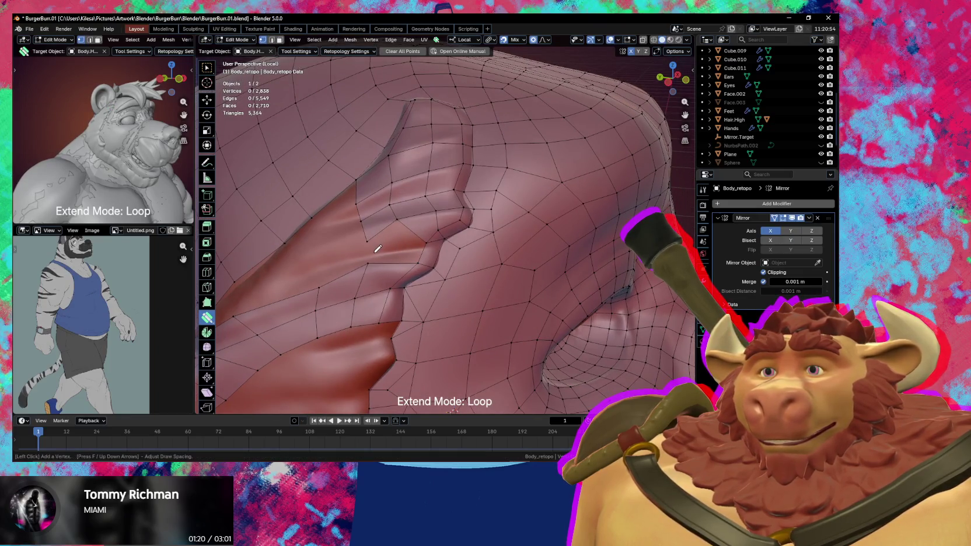
{"action": "left_click", "coordinate": [375, 251]}
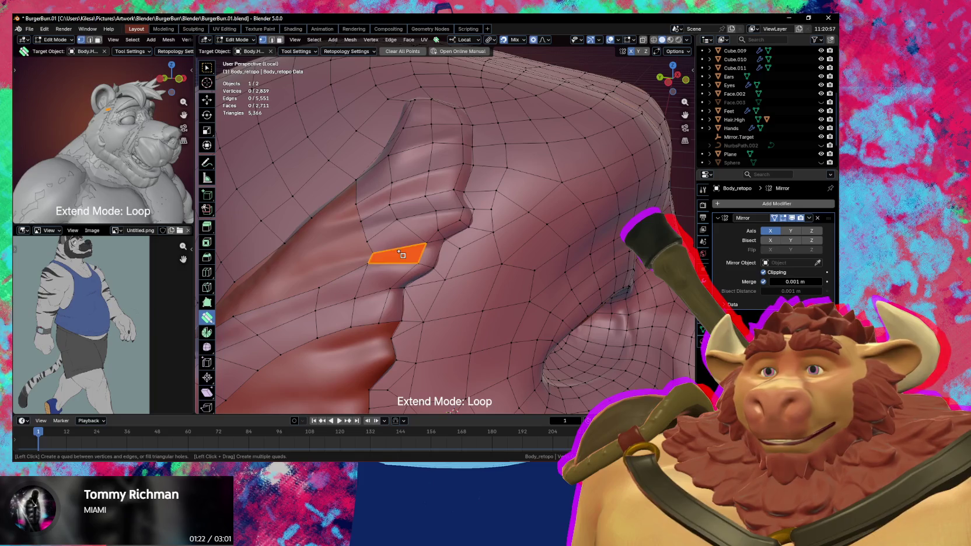
{"action": "left_click", "coordinate": [402, 254]}
{"action": "middle_click_drag", "start_coordinate": [402, 254], "coordinate": [437, 240]}
{"action": "mouse_move", "coordinate": [442, 237]}
{"action": "left_mouse_down"}
{"action": "mouse_move", "coordinate": [435, 226]}
{"action": "mouse_move", "coordinate": [443, 231]}
{"action": "left_mouse_up"}
{"action": "middle_click_drag", "start_coordinate": [443, 231], "coordinate": [411, 223]}
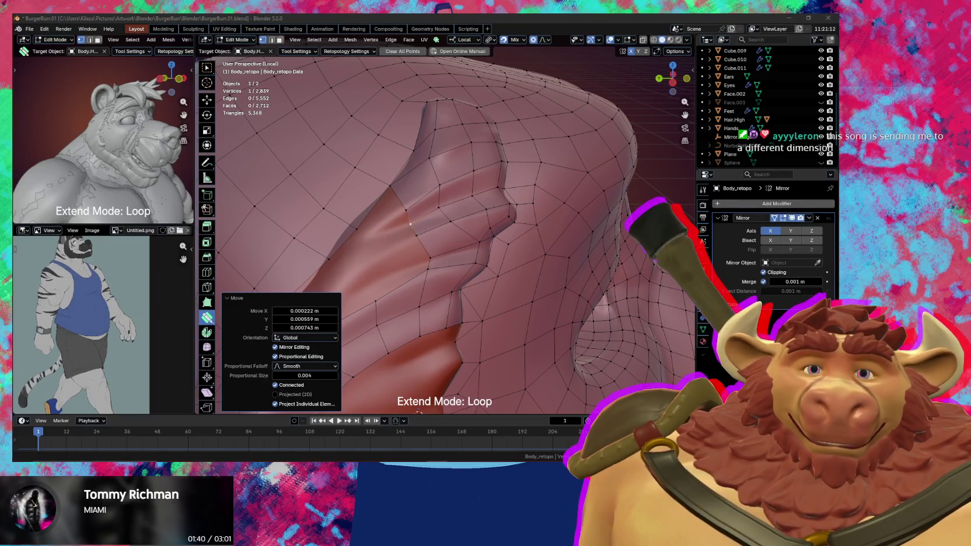
{"action": "left_click", "coordinate": [400, 402]}
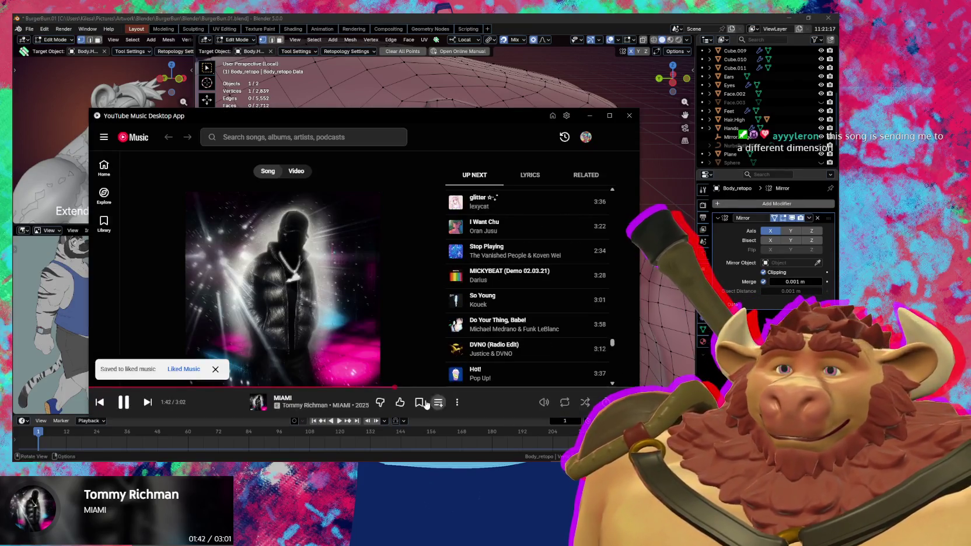
{"action": "left_click", "coordinate": [589, 115]}
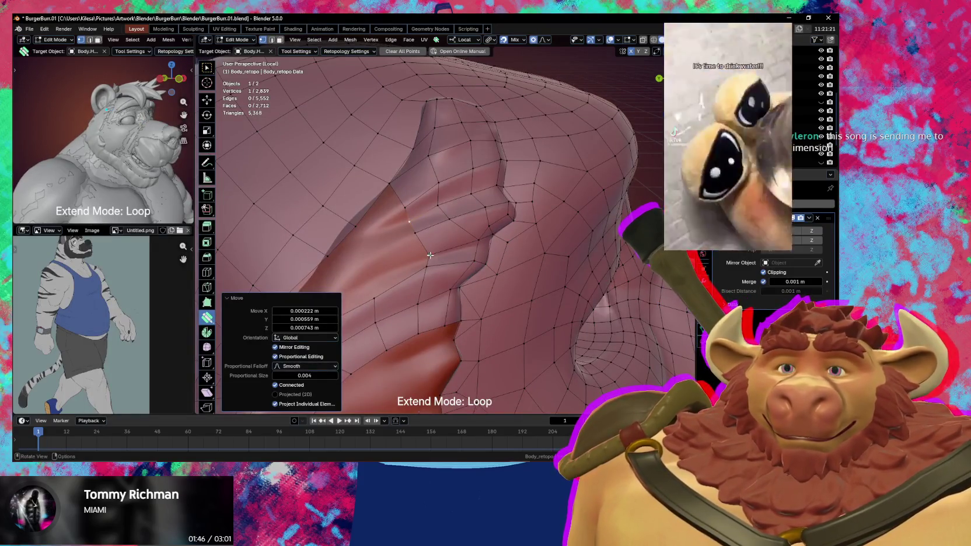
{"action": "left_click", "coordinate": [410, 254]}
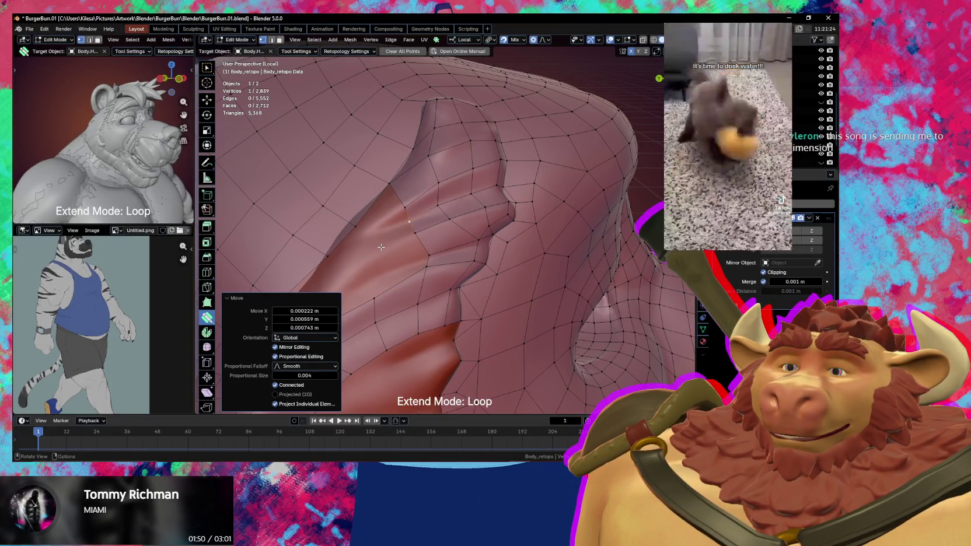
Smooth two ear-fold vertices into place with proportional falloff.
{"action": "middle_click_drag", "start_coordinate": [382, 244], "coordinate": [412, 250]}
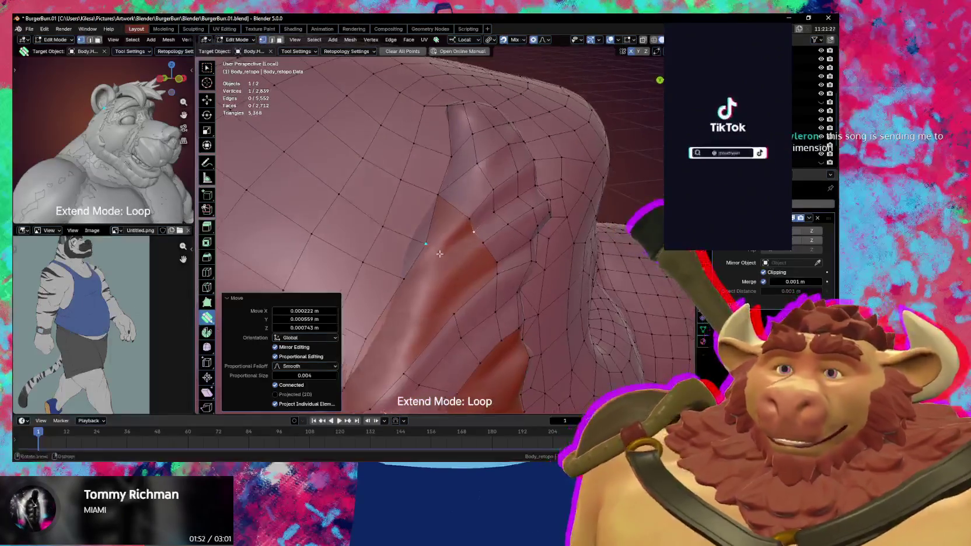
{"action": "left_click_drag", "start_coordinate": [415, 250], "coordinate": [419, 249]}
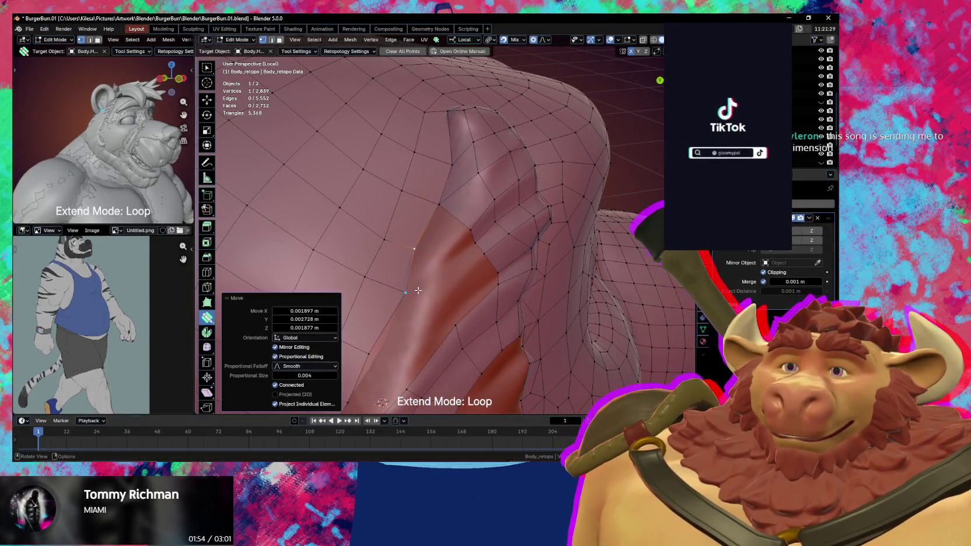
{"action": "middle_click_drag", "start_coordinate": [418, 250], "coordinate": [438, 273]}
{"action": "left_click_drag", "start_coordinate": [438, 273], "coordinate": [427, 310]}
{"action": "mouse_move", "coordinate": [427, 310]}
{"action": "middle_mouse_down"}
{"action": "mouse_move", "coordinate": [461, 266]}
{"action": "mouse_move", "coordinate": [448, 254]}
{"action": "middle_mouse_up"}
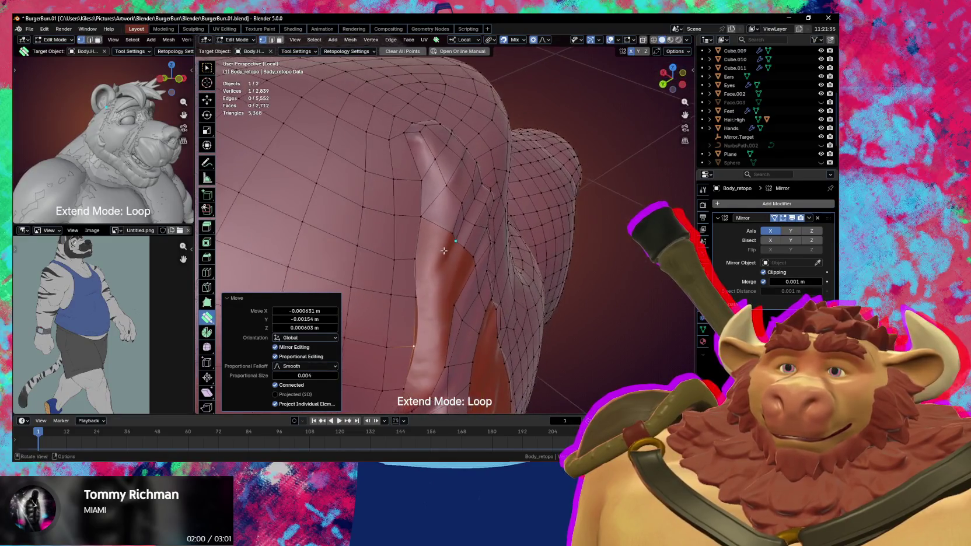
Add a vertex along the ear fold and fill a quad beside it.
{"action": "left_click", "coordinate": [446, 293]}
{"action": "middle_click_drag", "start_coordinate": [459, 304], "coordinate": [437, 205]}
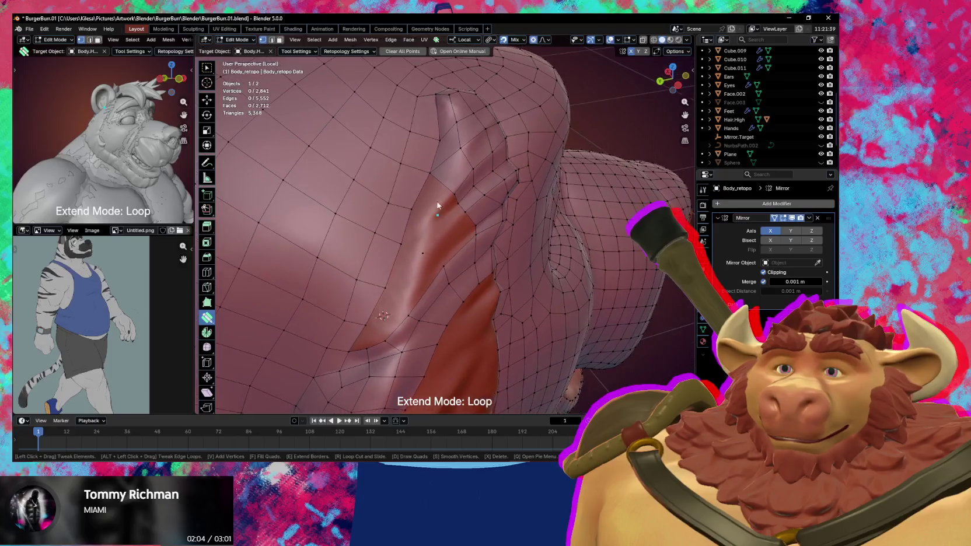
{"action": "left_click", "coordinate": [429, 194]}
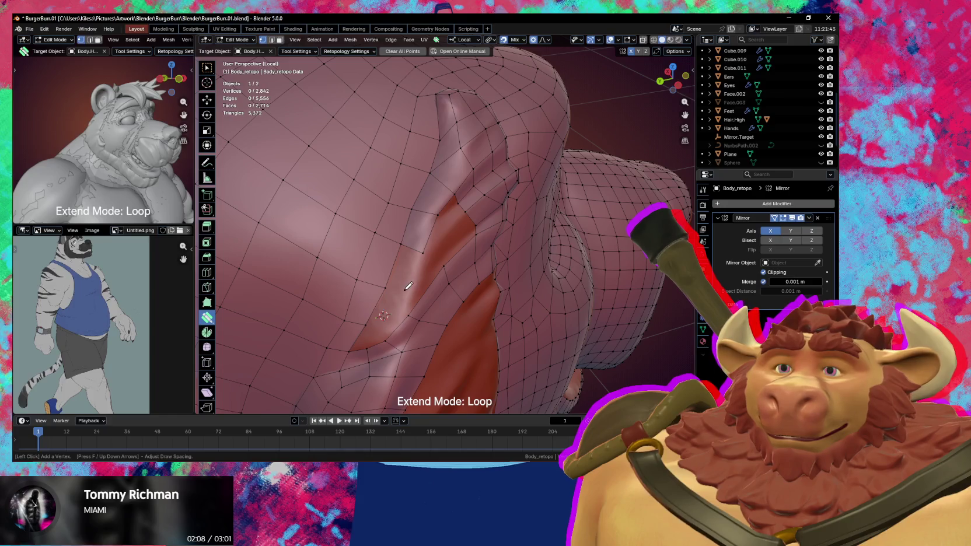
{"action": "middle_click_drag", "start_coordinate": [393, 286], "coordinate": [405, 274]}
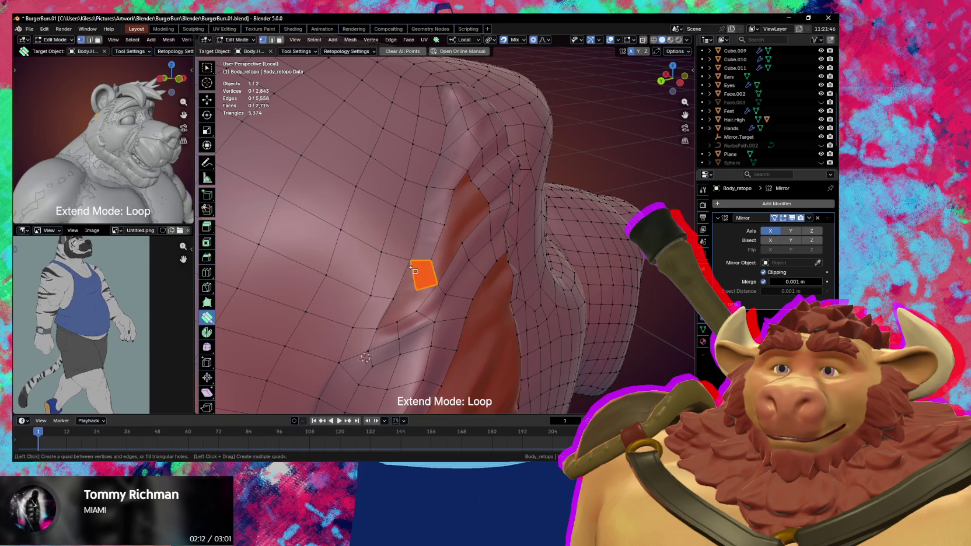
{"action": "middle_click_drag", "start_coordinate": [414, 288], "coordinate": [401, 306]}
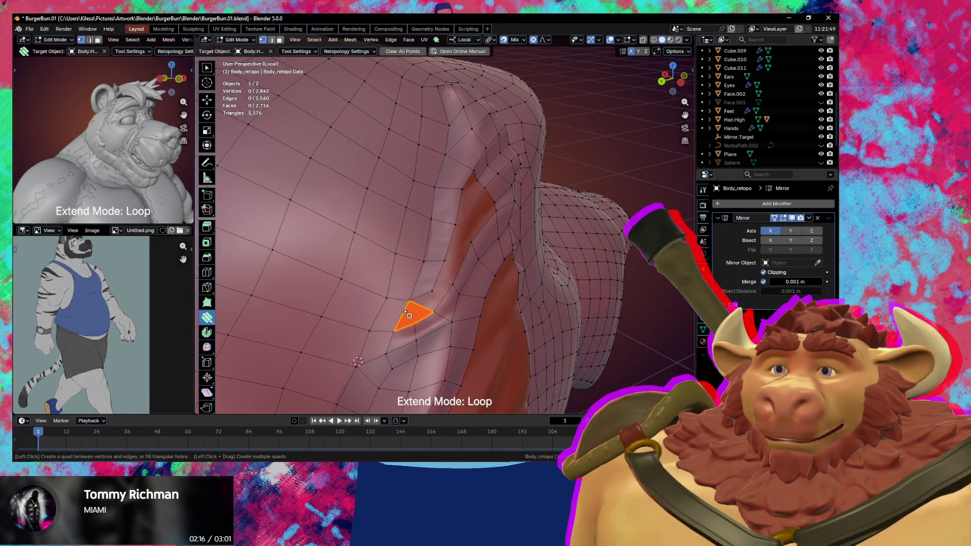
{"action": "middle_click_drag", "start_coordinate": [411, 307], "coordinate": [421, 267]}
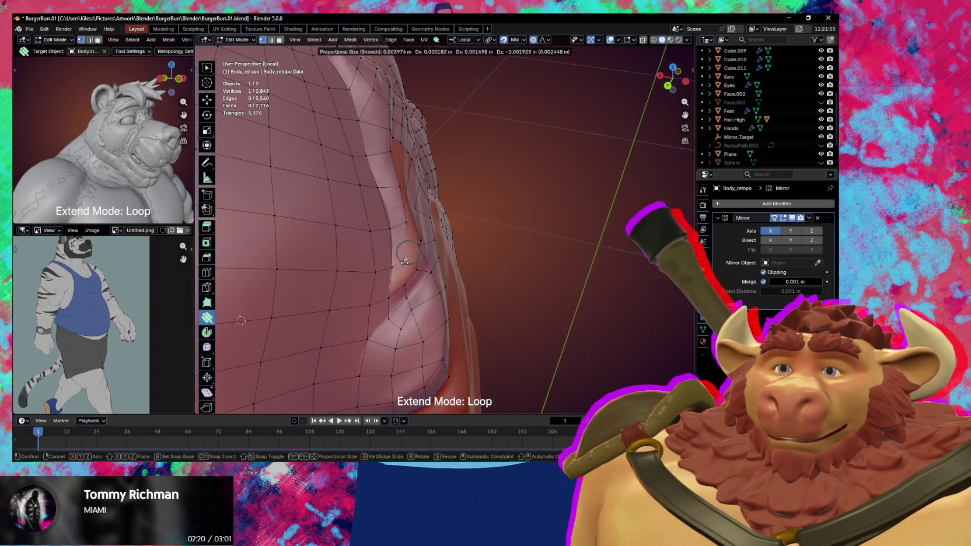
Fill a quad in the ear fold gap and pull its vertex up onto the fold.
{"action": "left_click_drag", "start_coordinate": [402, 276], "coordinate": [398, 280]}
{"action": "left_click", "coordinate": [396, 278]}
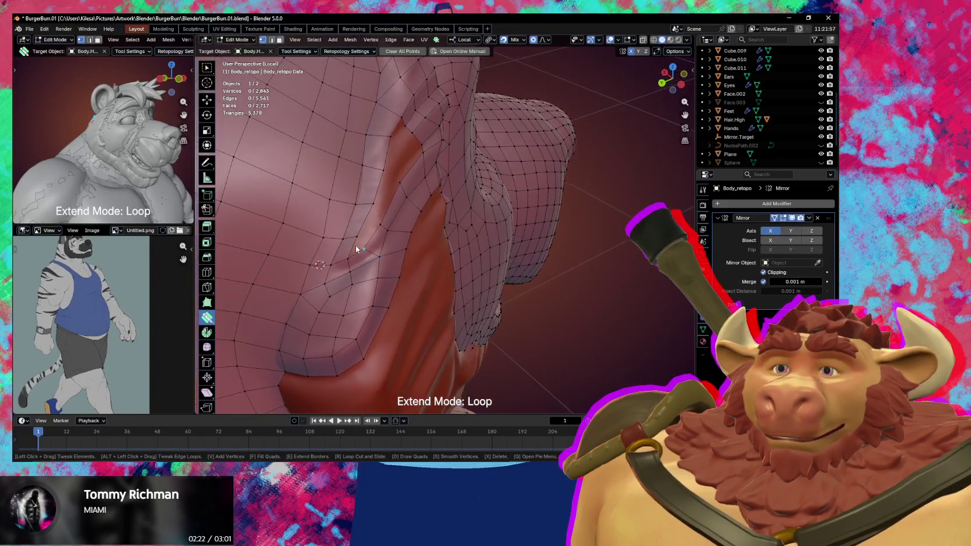
{"action": "middle_click_drag", "start_coordinate": [396, 278], "coordinate": [354, 252]}
{"action": "left_click_drag", "start_coordinate": [348, 255], "coordinate": [364, 249]}
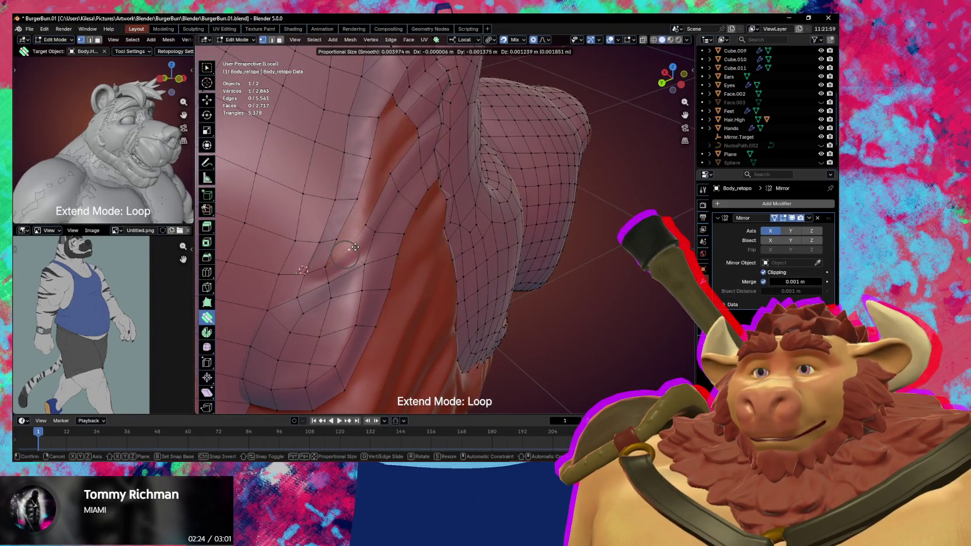
{"action": "middle_click_drag", "start_coordinate": [349, 261], "coordinate": [355, 258]}
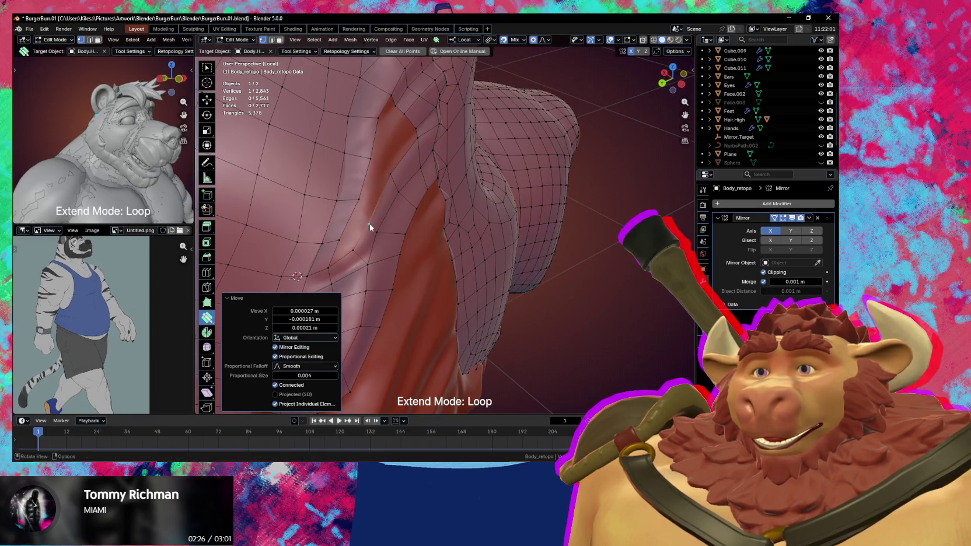
{"action": "left_click_drag", "start_coordinate": [370, 228], "coordinate": [376, 229]}
{"action": "mouse_move", "coordinate": [376, 229]}
{"action": "middle_mouse_down"}
{"action": "mouse_move", "coordinate": [364, 235]}
{"action": "mouse_move", "coordinate": [357, 223]}
{"action": "mouse_move", "coordinate": [392, 252]}
{"action": "mouse_move", "coordinate": [416, 242]}
{"action": "middle_mouse_up"}
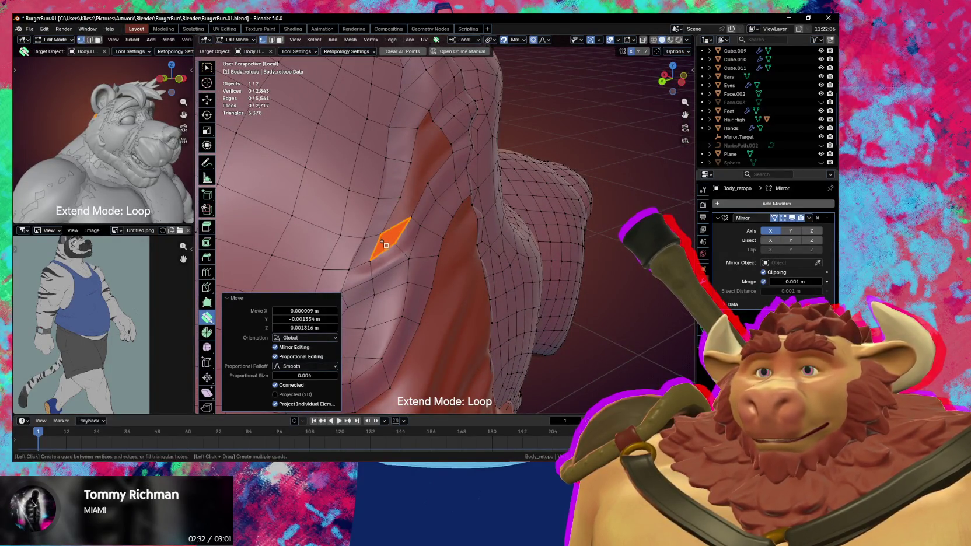
{"action": "left_click", "coordinate": [383, 259]}
Fill three faces from the selected border vertices along the ear fold.
{"action": "key", "text": "w"}
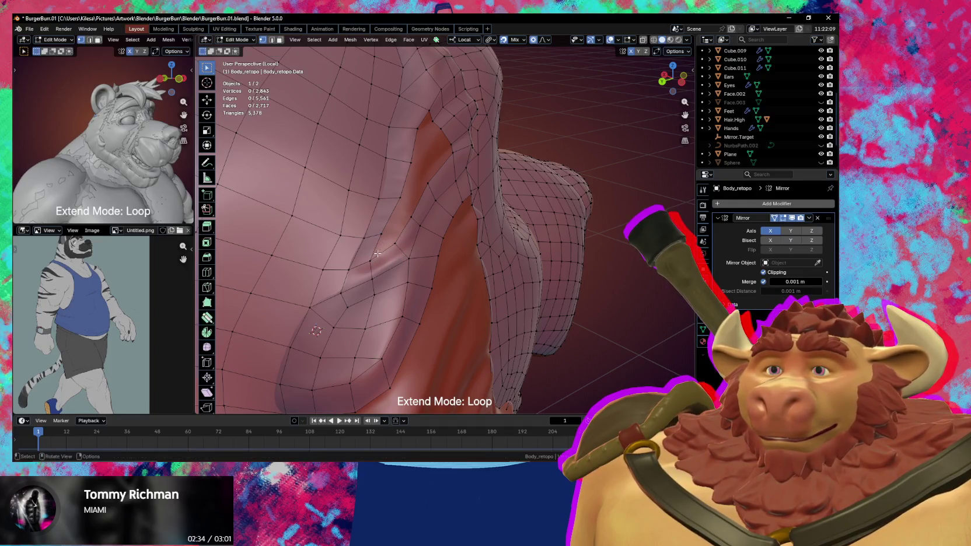
{"action": "key", "text": "f"}
{"action": "middle_click_drag", "start_coordinate": [381, 236], "coordinate": [376, 250]}
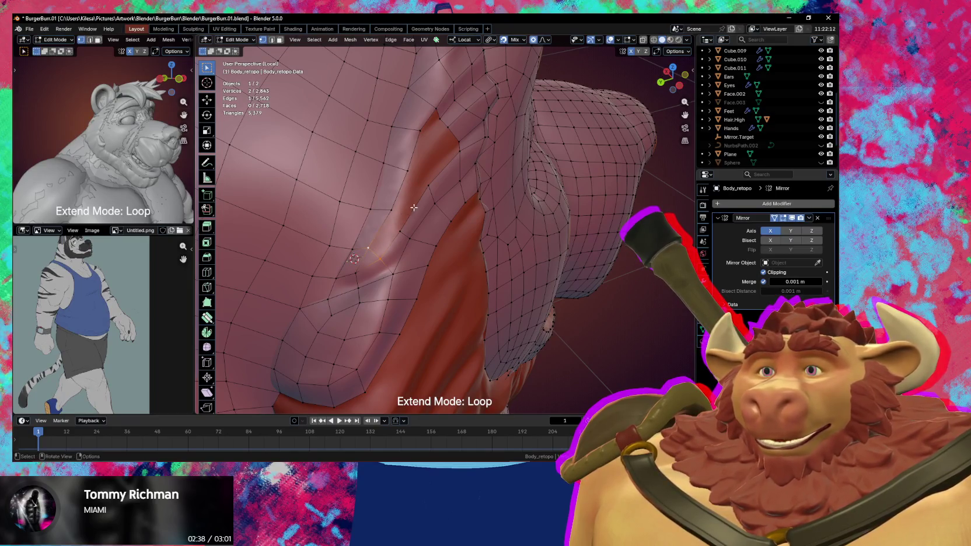
{"action": "key", "text": "f"}
{"action": "key", "text": "f"}
{"action": "middle_click_drag", "start_coordinate": [414, 208], "coordinate": [492, 236]}
{"action": "mouse_move", "coordinate": [455, 200]}
{"action": "middle_mouse_down"}
{"action": "mouse_move", "coordinate": [459, 190]}
{"action": "mouse_move", "coordinate": [466, 207]}
{"action": "mouse_move", "coordinate": [439, 237]}
{"action": "middle_mouse_up"}
Nudge a fold vertex onto the sculpted surface with proportional editing in Poly Build.
{"action": "left_click", "coordinate": [452, 194]}
{"action": "key", "text": "shift+space"}
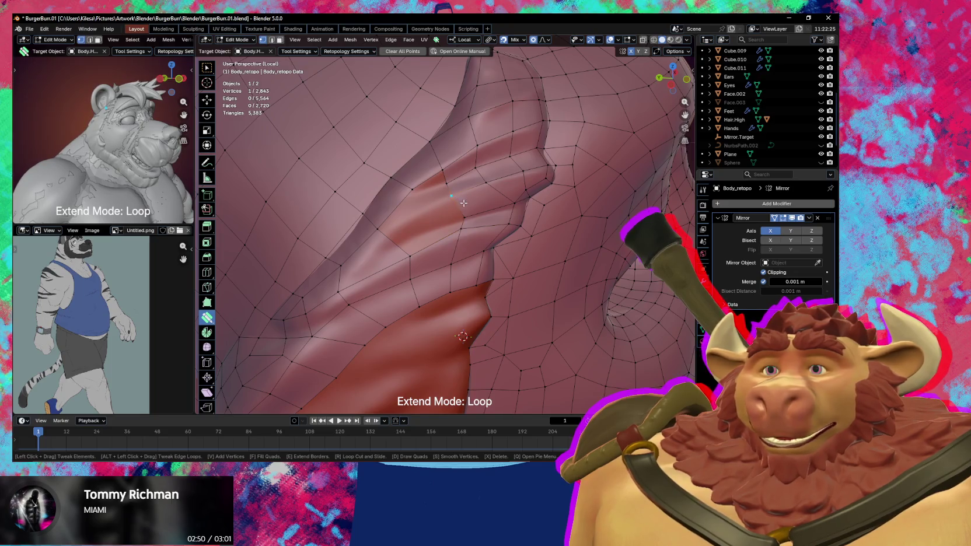
{"action": "scroll", "coordinate": [449, 216], "scroll_direction": "down", "scroll_amount": 1}
{"action": "scroll", "coordinate": [440, 230], "scroll_direction": "down", "scroll_amount": 1}
{"action": "scroll", "coordinate": [431, 245], "scroll_direction": "down", "scroll_amount": 1}
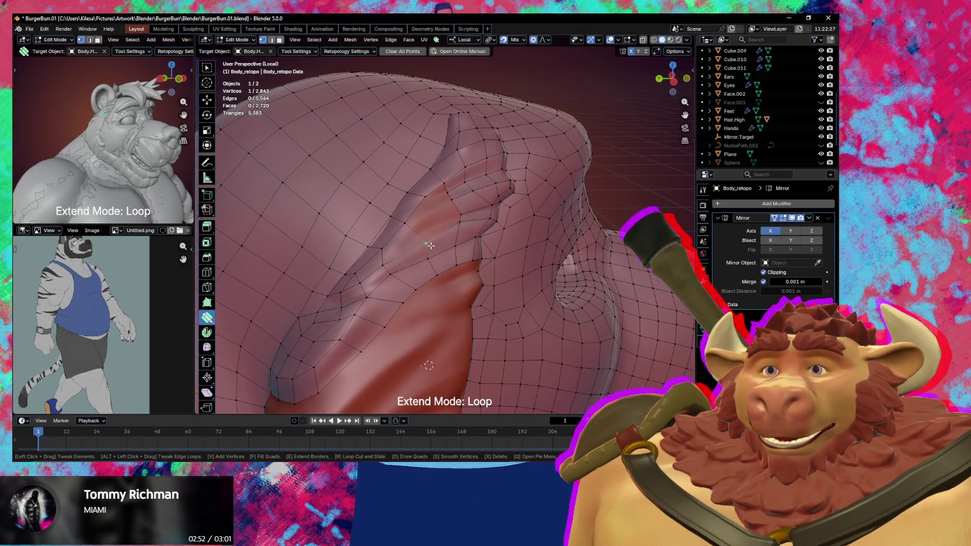
{"action": "left_click_drag", "start_coordinate": [430, 245], "coordinate": [393, 265]}
{"action": "middle_click_drag", "start_coordinate": [394, 265], "coordinate": [420, 239]}
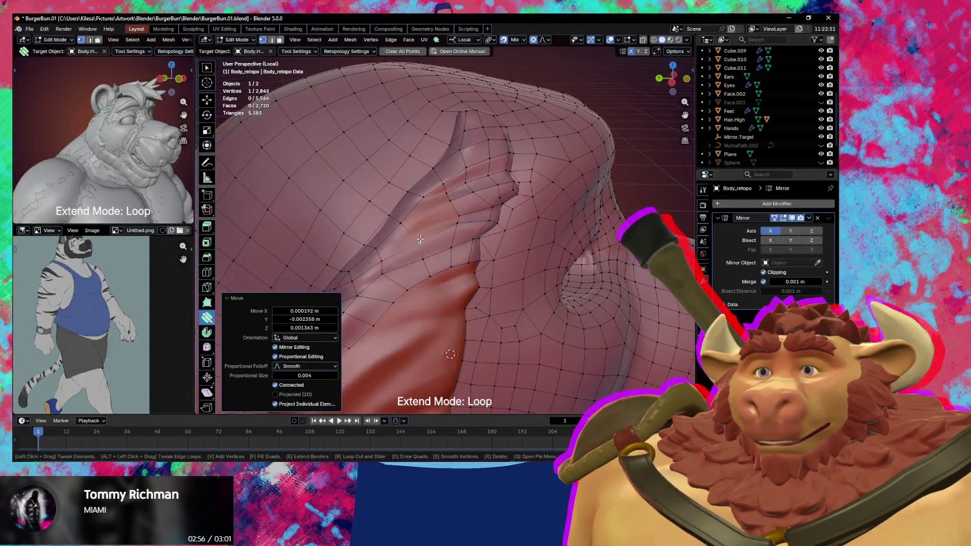
{"action": "left_click", "coordinate": [404, 224]}
{"action": "scroll", "coordinate": [415, 239], "scroll_direction": "up", "scroll_amount": 1}
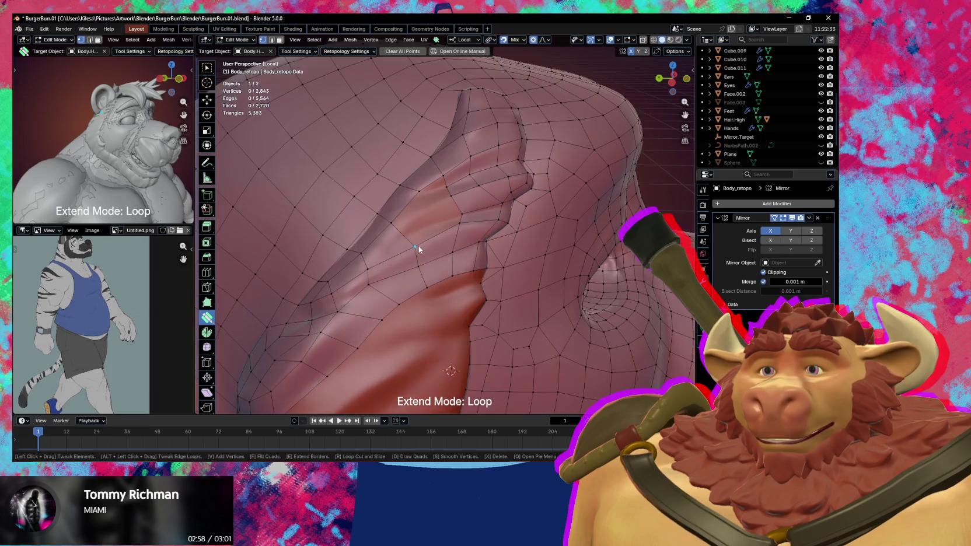
Rip two ear-fold vertices apart and place them along the crease.
{"action": "middle_click_drag", "start_coordinate": [419, 246], "coordinate": [408, 247]}
{"action": "key", "text": "w"}
{"action": "key", "text": "v"}
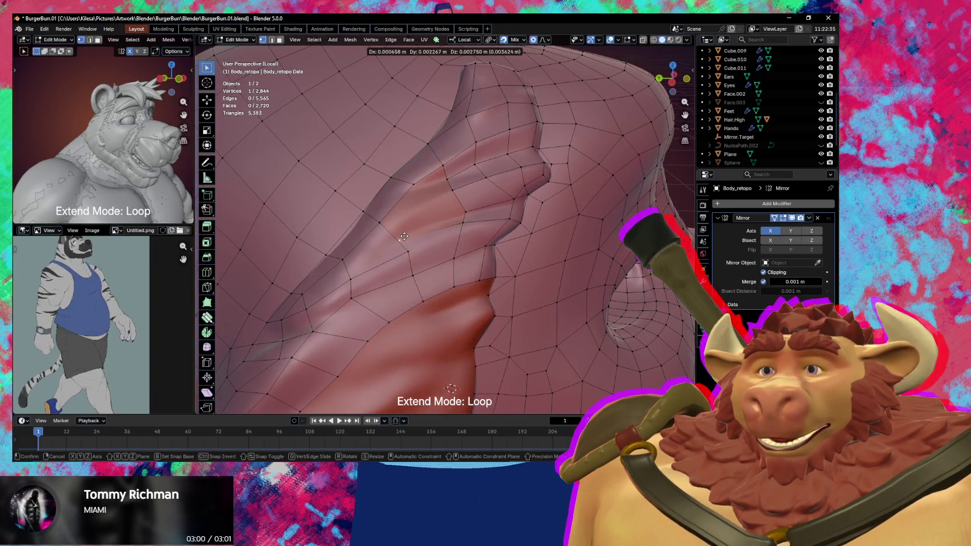
{"action": "left_click", "coordinate": [411, 242]}
{"action": "key", "text": "v"}
{"action": "left_click", "coordinate": [391, 231]}
Merge two fold vertices at their center and nudge the result slightly.
{"action": "key", "text": "g"}
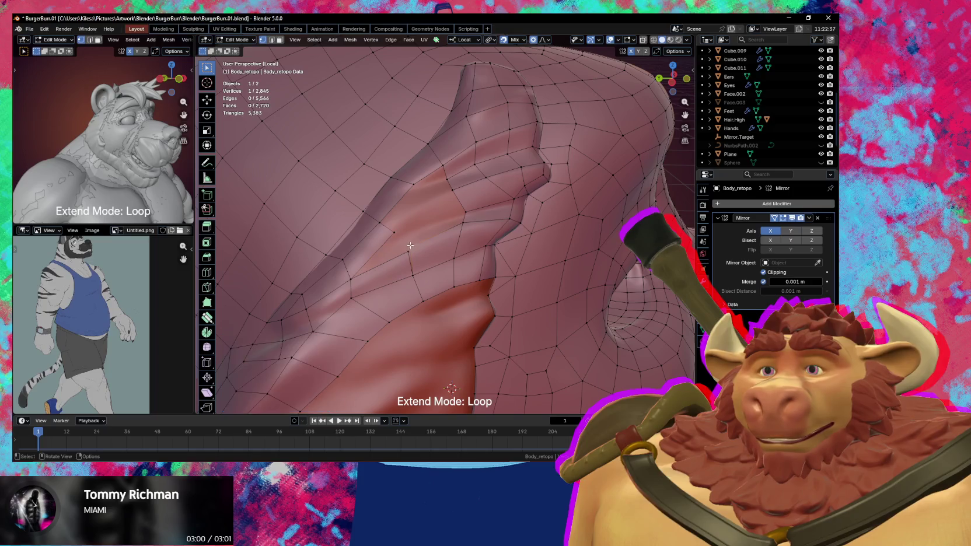
{"action": "left_click", "coordinate": [409, 251]}
{"action": "key", "text": "m"}
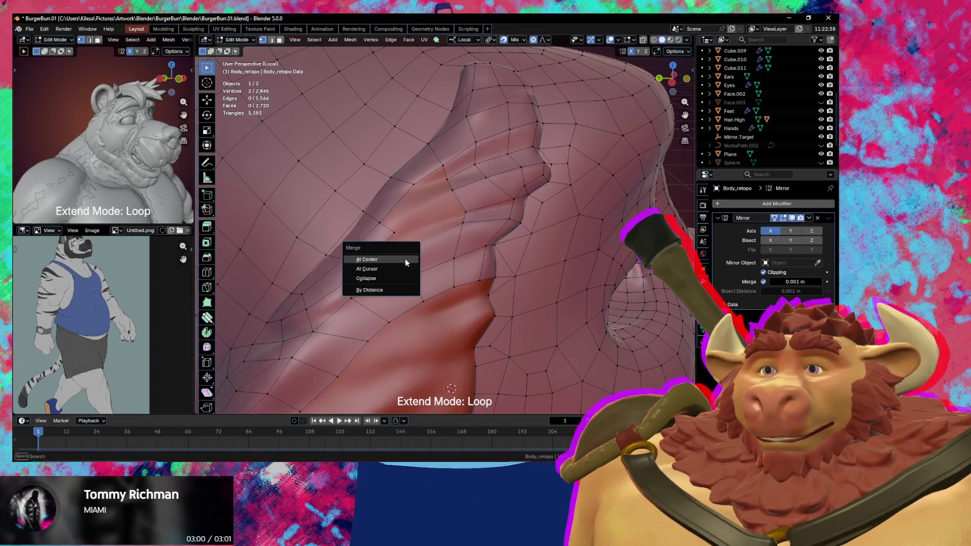
{"action": "left_click", "coordinate": [415, 255]}
{"action": "key", "text": "g"}
{"action": "left_click", "coordinate": [420, 257]}
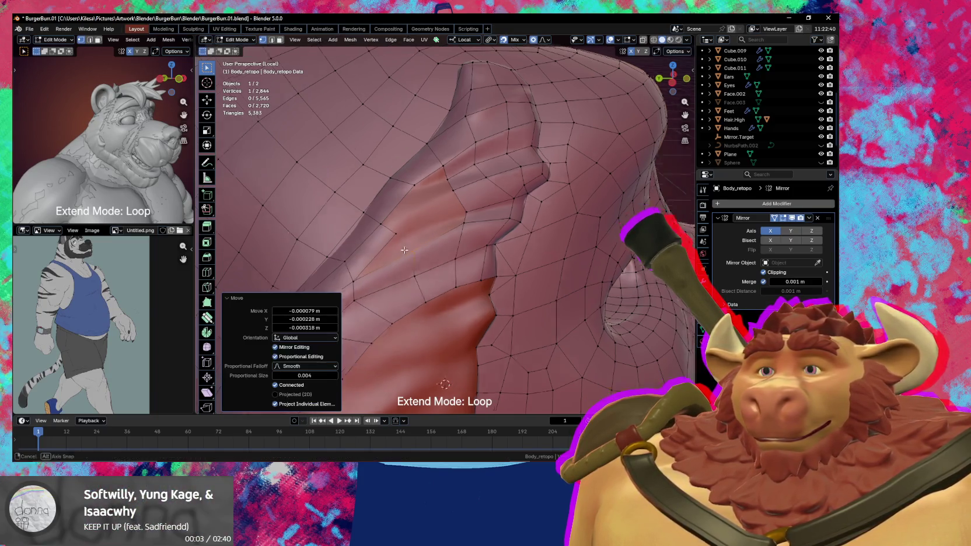
Add a new vertex and quad in the ear fold and slide it into place.
{"action": "middle_click_drag", "start_coordinate": [420, 257], "coordinate": [415, 241]}
{"action": "key", "text": "g"}
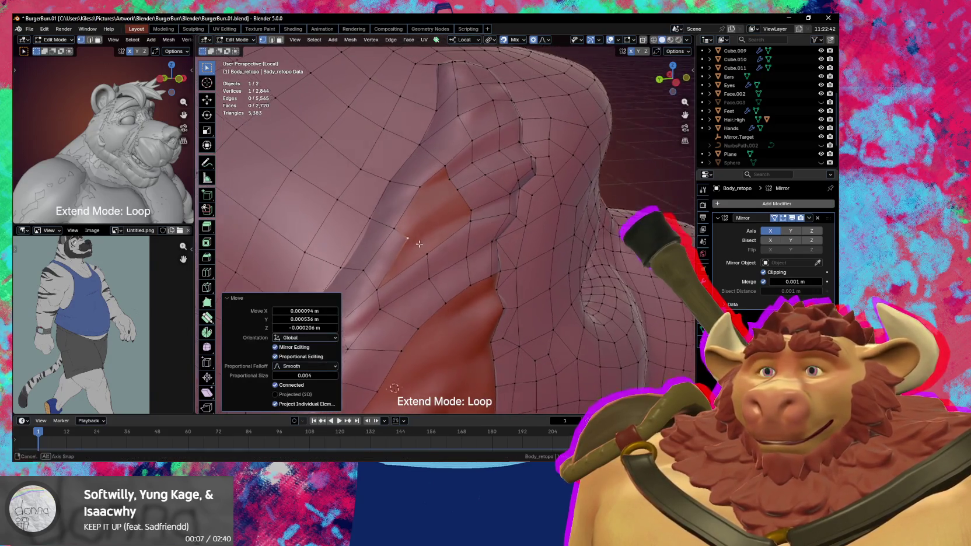
{"action": "middle_click_drag", "start_coordinate": [413, 241], "coordinate": [409, 216]}
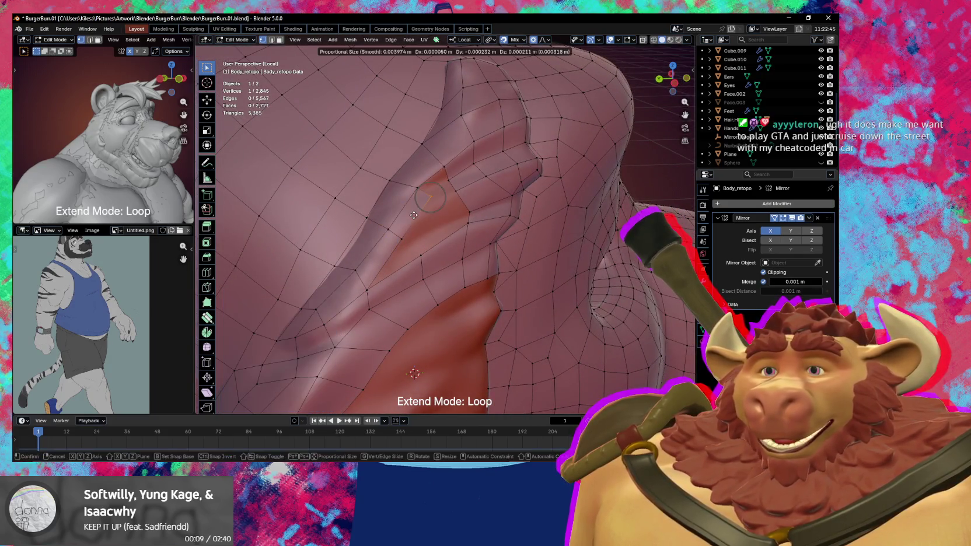
{"action": "key", "text": "F2"}
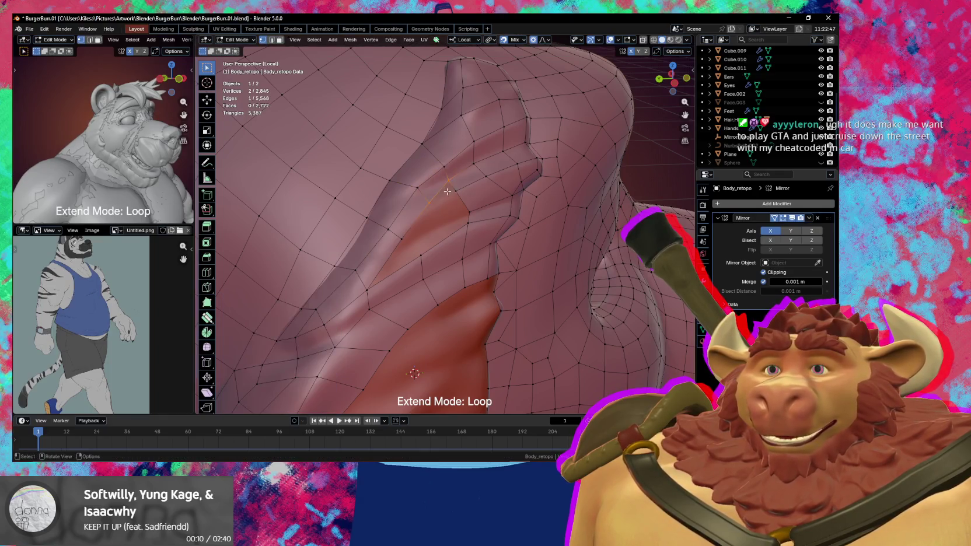
{"action": "mouse_move", "coordinate": [432, 203]}
{"action": "left_mouse_down"}
{"action": "mouse_move", "coordinate": [412, 198]}
{"action": "mouse_move", "coordinate": [402, 238]}
{"action": "left_mouse_up"}
{"action": "left_click", "coordinate": [414, 191]}
Add another vertex and face in the fold and shift it to fit.
{"action": "key", "text": "F2"}
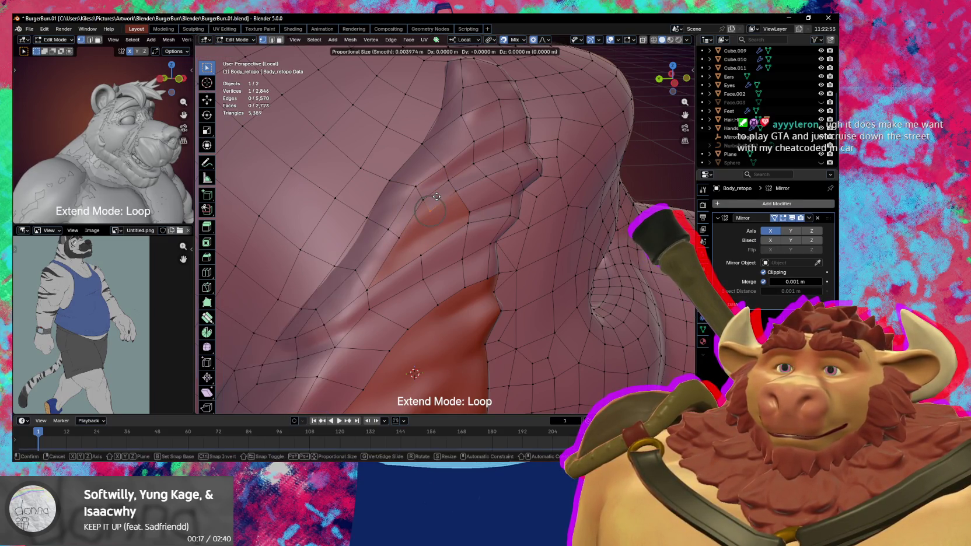
{"action": "left_click", "coordinate": [437, 199]}
{"action": "key", "text": "F2"}
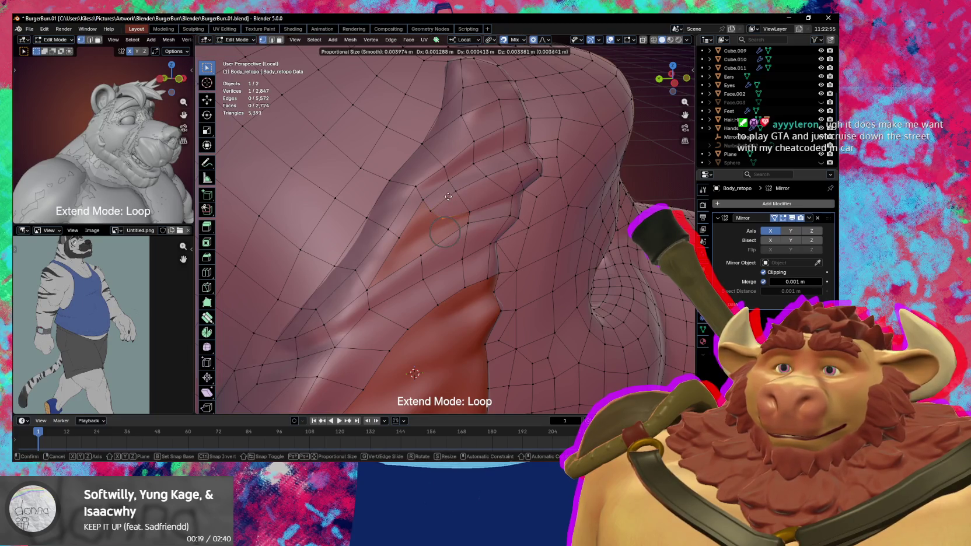
{"action": "left_click", "coordinate": [448, 196]}
{"action": "mouse_move", "coordinate": [438, 205]}
{"action": "left_mouse_down"}
{"action": "mouse_move", "coordinate": [443, 220]}
{"action": "mouse_move", "coordinate": [467, 217]}
{"action": "left_mouse_up"}
{"action": "left_click", "coordinate": [469, 221]}
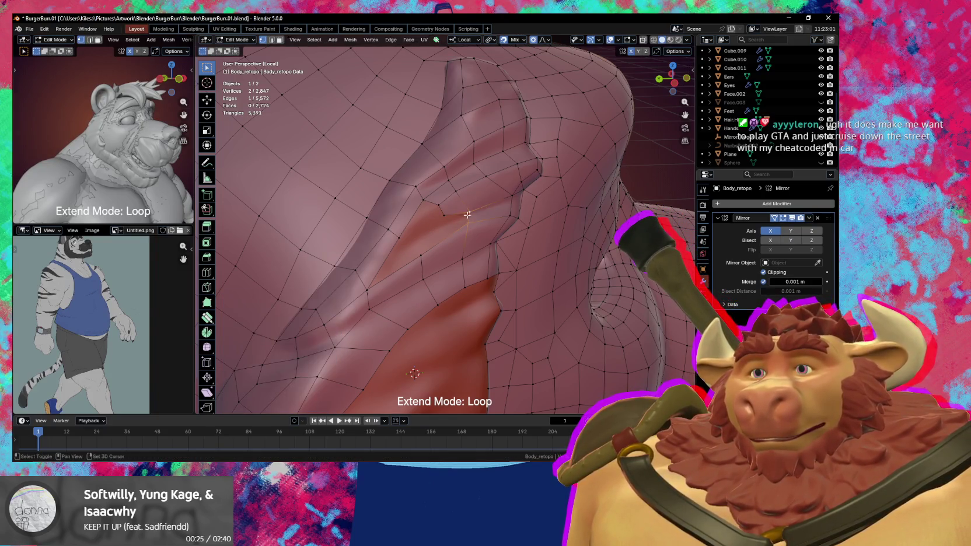
Nudge several fold vertices with proportional falloff to smooth the crease.
{"action": "left_click_drag", "start_coordinate": [445, 218], "coordinate": [449, 222]}
{"action": "left_click", "coordinate": [423, 257]}
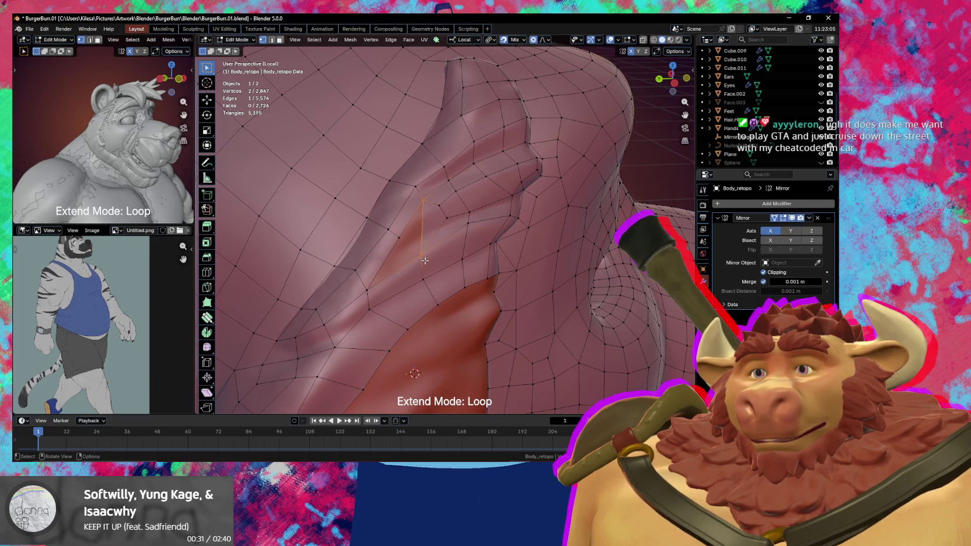
{"action": "mouse_move", "coordinate": [429, 255]}
{"action": "left_mouse_down"}
{"action": "mouse_move", "coordinate": [441, 244]}
{"action": "mouse_move", "coordinate": [439, 269]}
{"action": "left_mouse_up"}
{"action": "middle_click_drag", "start_coordinate": [439, 269], "coordinate": [432, 222]}
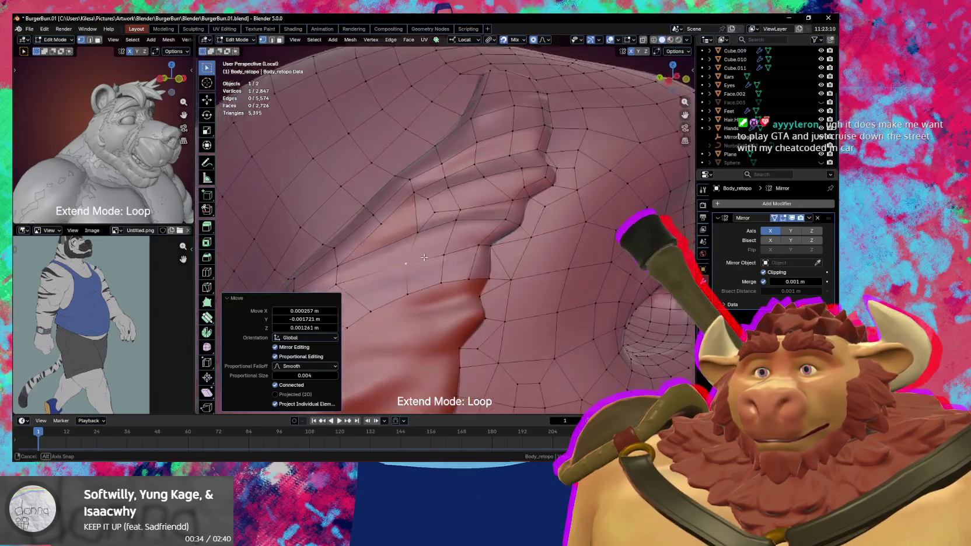
{"action": "left_click_drag", "start_coordinate": [432, 222], "coordinate": [432, 217]}
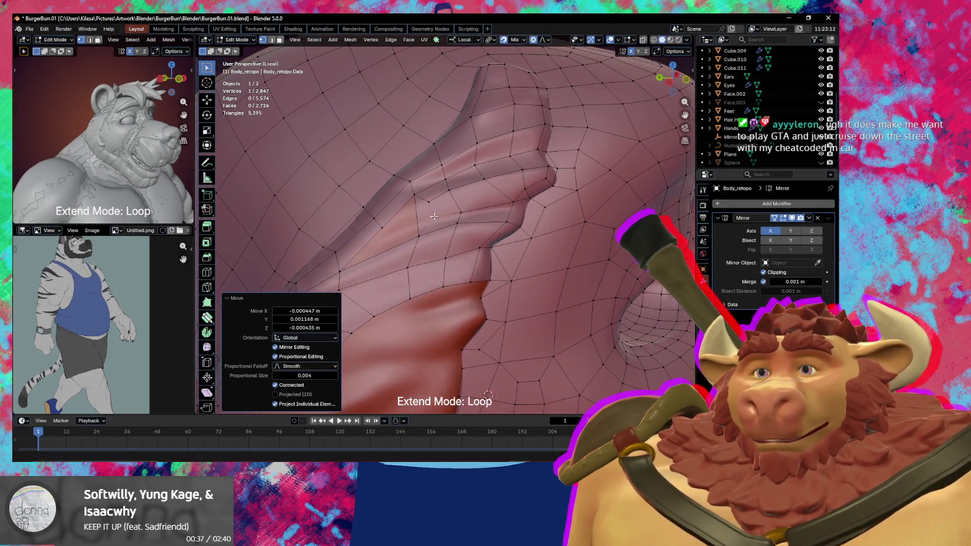
{"action": "mouse_move", "coordinate": [432, 217]}
{"action": "middle_mouse_down"}
{"action": "mouse_move", "coordinate": [444, 217]}
{"action": "mouse_move", "coordinate": [436, 221]}
{"action": "middle_mouse_up"}
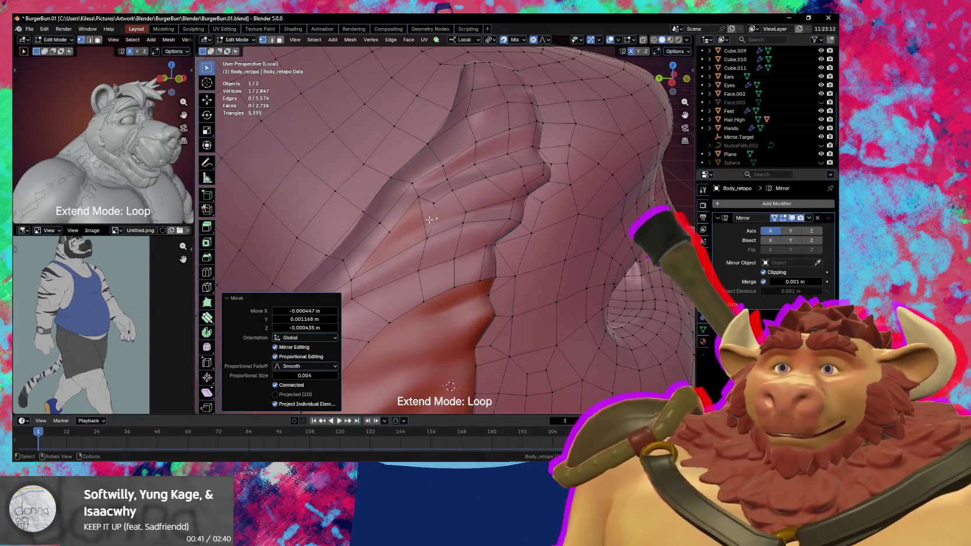
Delete a stray face in the fold, then return to vertex selection.
{"action": "key", "text": "3"}
{"action": "left_click", "coordinate": [422, 208]}
{"action": "key", "text": "x"}
{"action": "left_click", "coordinate": [428, 236]}
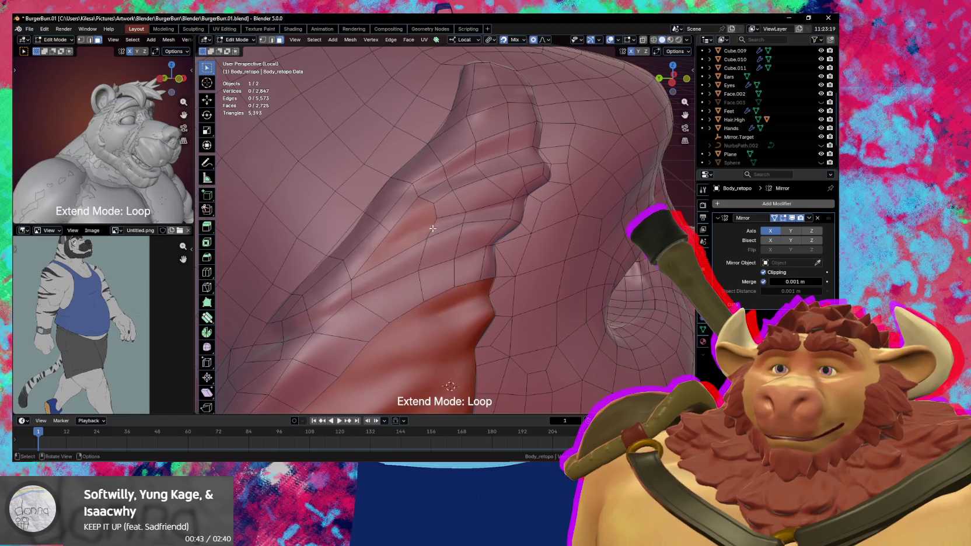
{"action": "key", "text": "1"}
Reposition a few vertices along the ear fold with small grab moves.
{"action": "key", "text": "g"}
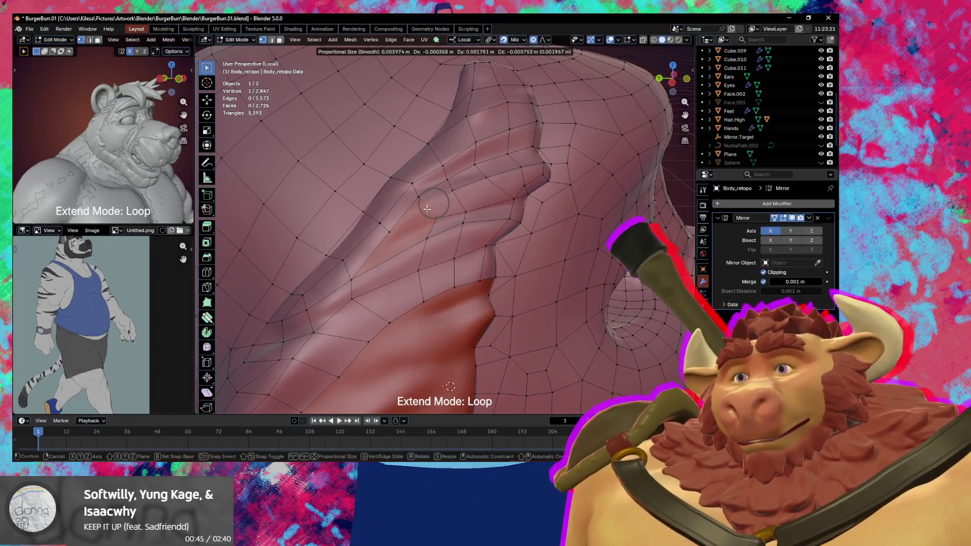
{"action": "left_click", "coordinate": [436, 221]}
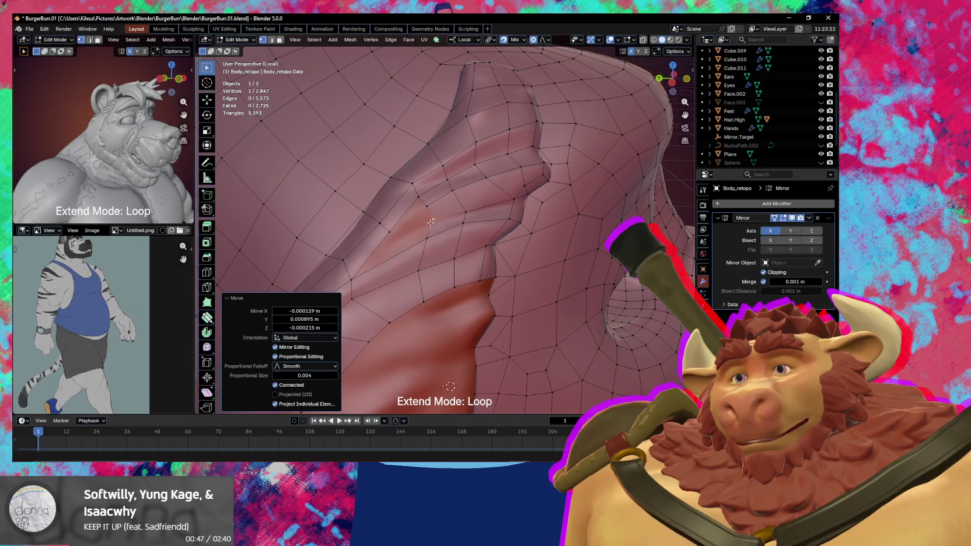
{"action": "left_click", "coordinate": [423, 203]}
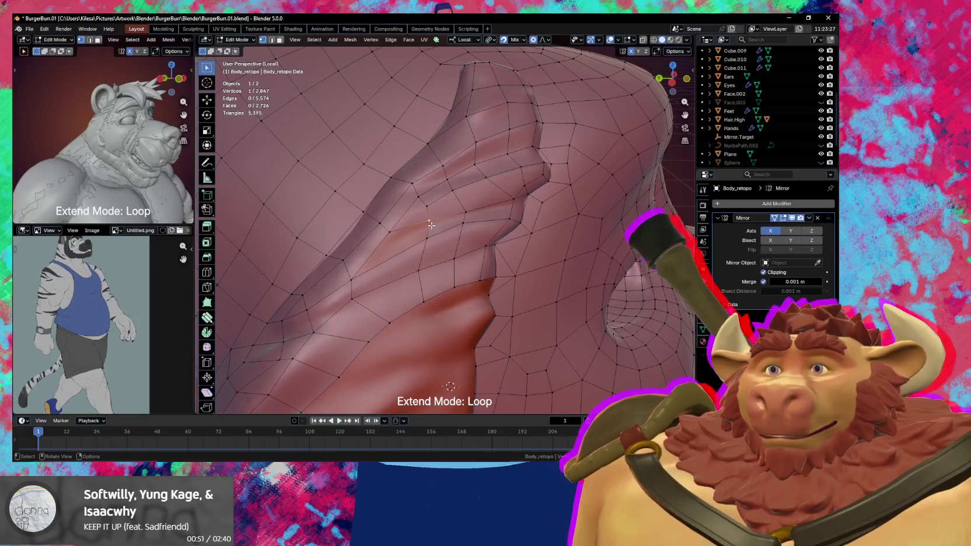
{"action": "key", "text": "g"}
{"action": "left_click", "coordinate": [426, 212]}
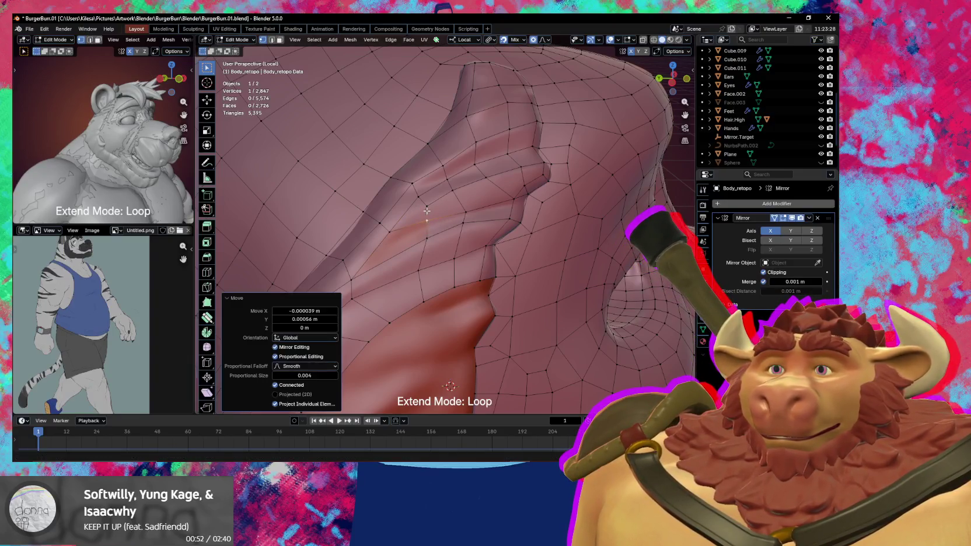
{"action": "left_click", "coordinate": [394, 232], "text": "shift"}
{"action": "left_click", "coordinate": [429, 203]}
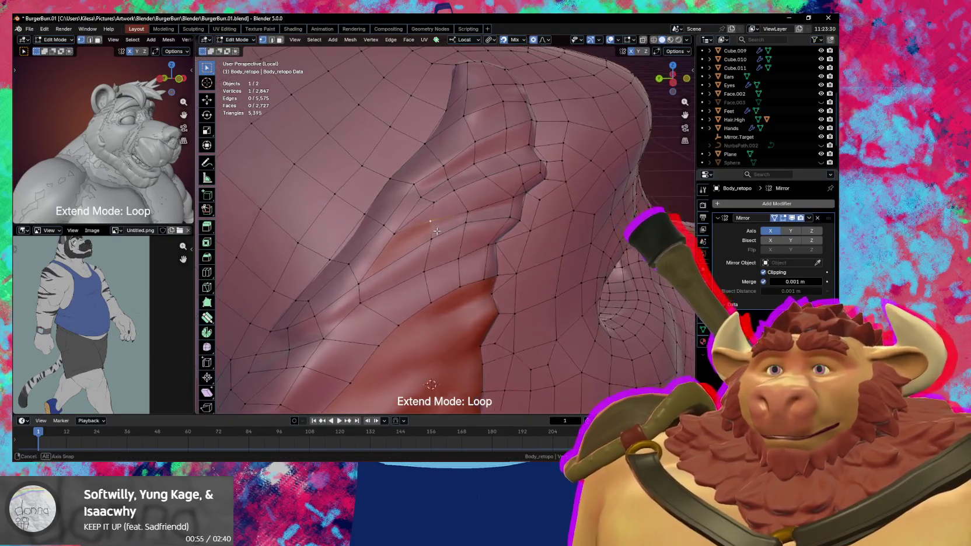
Make a final small vertex nudge and save BurgerBun.01.blend.
{"action": "middle_click_drag", "start_coordinate": [430, 203], "coordinate": [444, 200]}
{"action": "key", "text": "g"}
{"action": "left_click", "coordinate": [455, 209]}
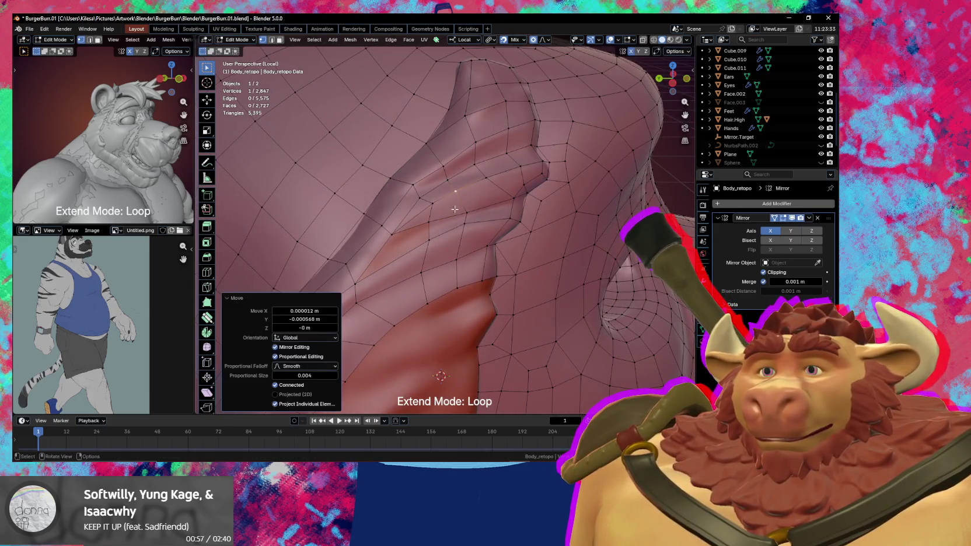
{"action": "left_click", "coordinate": [427, 234]}
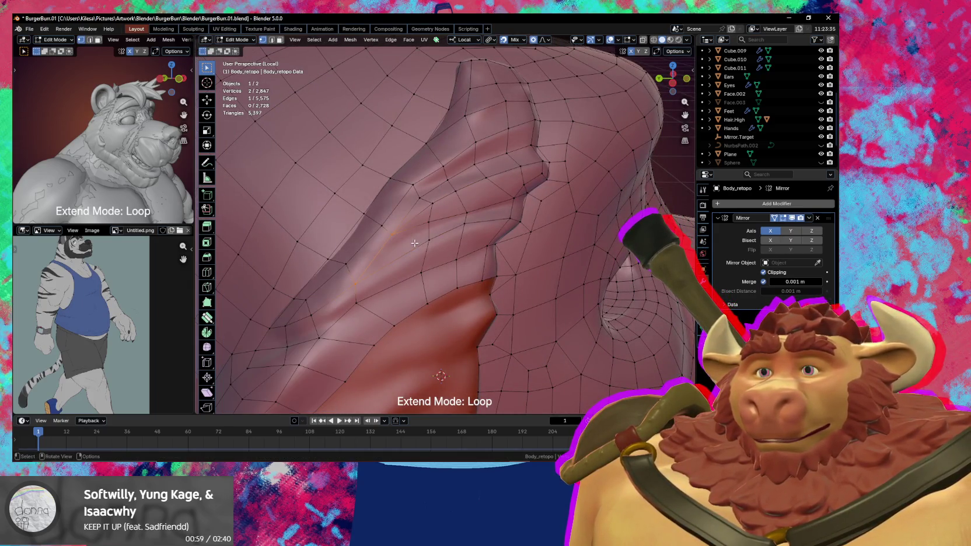
{"action": "middle_click_drag", "start_coordinate": [410, 248], "coordinate": [467, 272]}
{"action": "key", "text": "ctrl+s"}
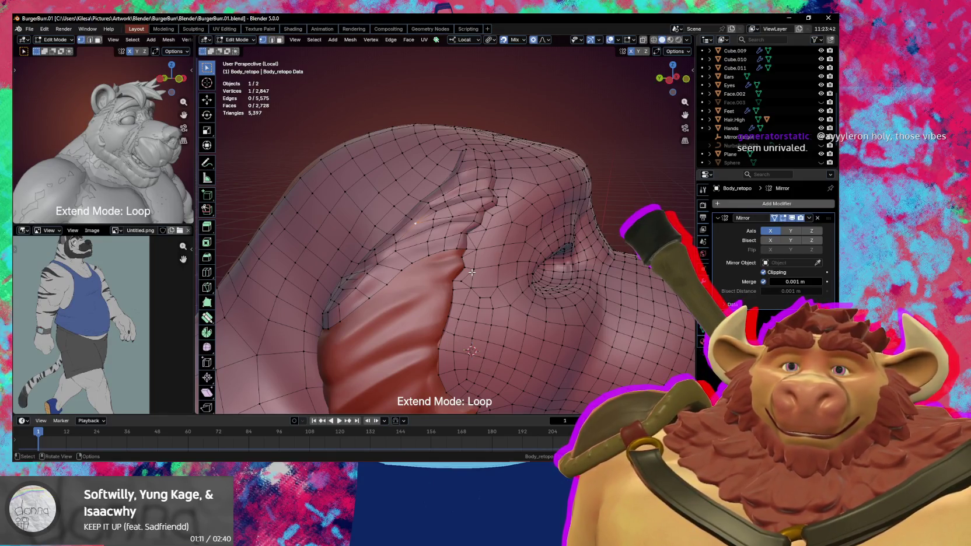
Orbit to a side view of the ear; try an extrude and an edge-loop extend, undoing both.
{"action": "mouse_move", "coordinate": [472, 272]}
{"action": "middle_mouse_down"}
{"action": "mouse_move", "coordinate": [515, 302]}
{"action": "mouse_move", "coordinate": [513, 266]}
{"action": "mouse_move", "coordinate": [421, 234]}
{"action": "mouse_move", "coordinate": [361, 284]}
{"action": "mouse_move", "coordinate": [579, 278]}
{"action": "middle_mouse_up"}
{"action": "scroll", "coordinate": [422, 234], "scroll_direction": "down", "scroll_amount": 5}
{"action": "scroll", "coordinate": [455, 262], "scroll_direction": "up", "scroll_amount": 3}
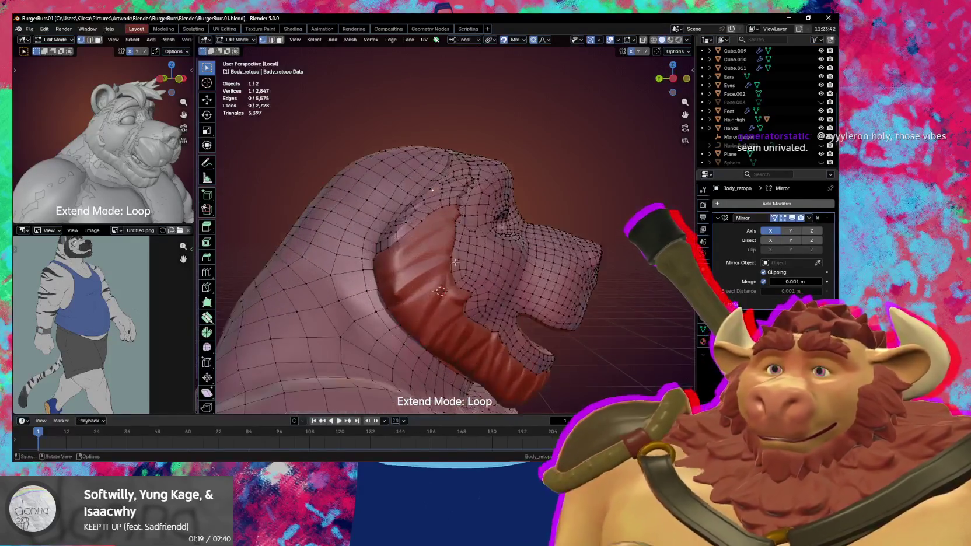
{"action": "mouse_move", "coordinate": [456, 262]}
{"action": "middle_mouse_down"}
{"action": "mouse_move", "coordinate": [435, 290]}
{"action": "mouse_move", "coordinate": [470, 230]}
{"action": "mouse_move", "coordinate": [450, 199]}
{"action": "middle_mouse_up"}
{"action": "scroll", "coordinate": [435, 289], "scroll_direction": "up", "scroll_amount": 3}
{"action": "scroll", "coordinate": [479, 212], "scroll_direction": "up", "scroll_amount": 2}
{"action": "key", "text": "e"}
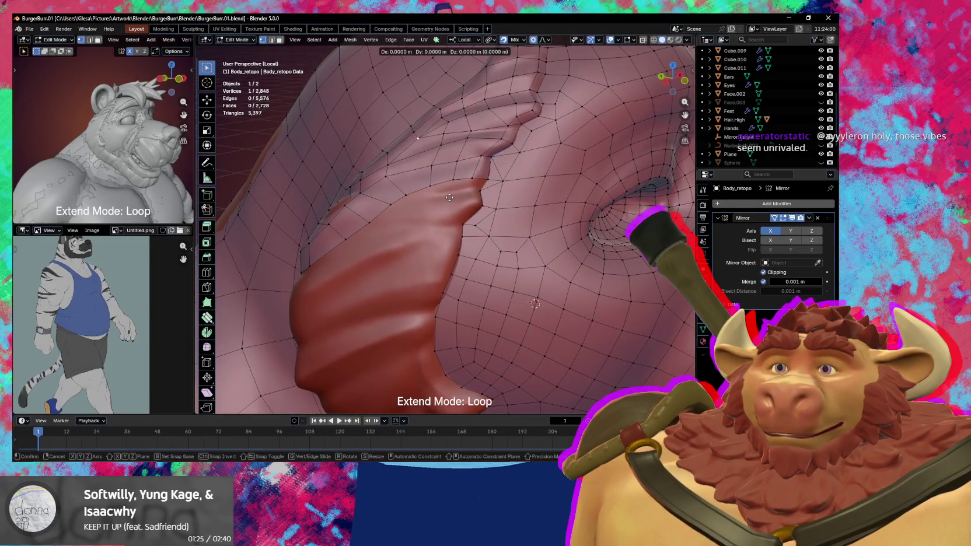
{"action": "key", "text": "Escape"}
{"action": "key", "text": "shift+space"}
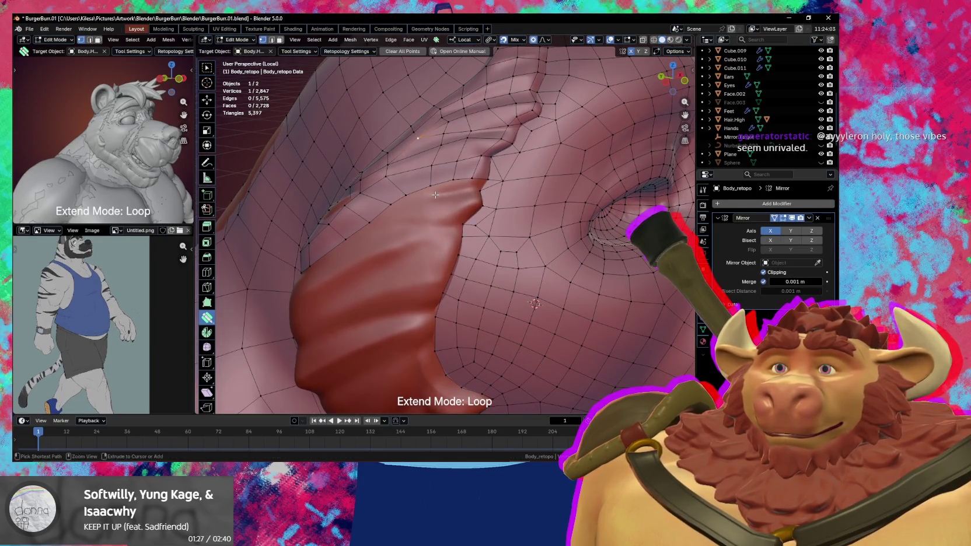
{"action": "left_click_drag", "start_coordinate": [432, 194], "coordinate": [422, 193]}
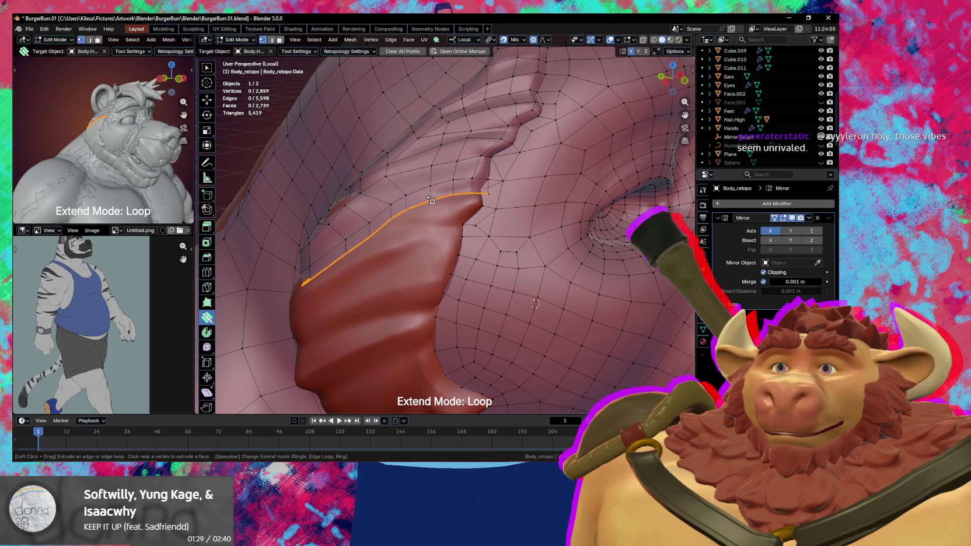
{"action": "key", "text": "ctrl+z"}
Add a new vertex on the fold's edge and position it along the crease.
{"action": "mouse_move", "coordinate": [396, 225]}
{"action": "middle_mouse_down"}
{"action": "mouse_move", "coordinate": [455, 213]}
{"action": "mouse_move", "coordinate": [439, 243]}
{"action": "mouse_move", "coordinate": [452, 193]}
{"action": "middle_mouse_up"}
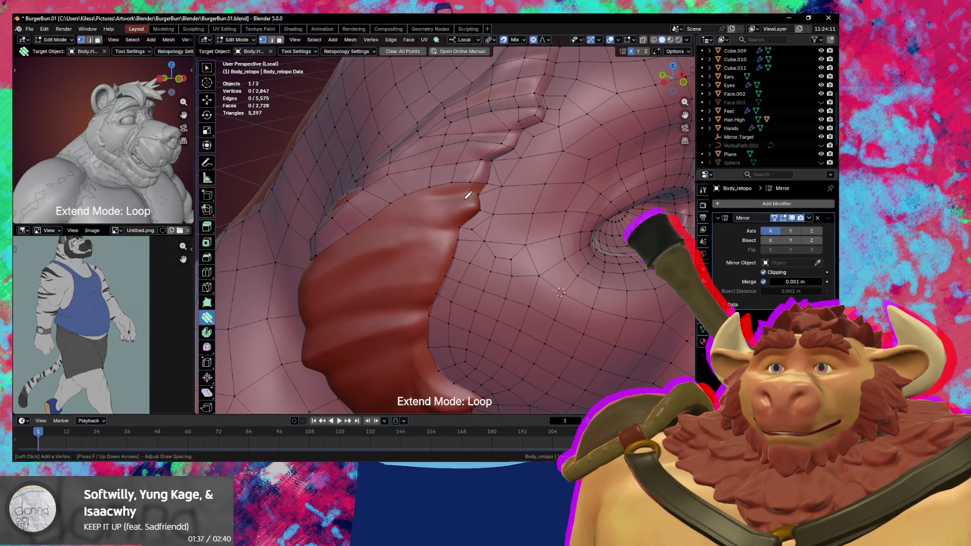
{"action": "left_click", "coordinate": [445, 202]}
{"action": "middle_click_drag", "start_coordinate": [435, 209], "coordinate": [469, 217]}
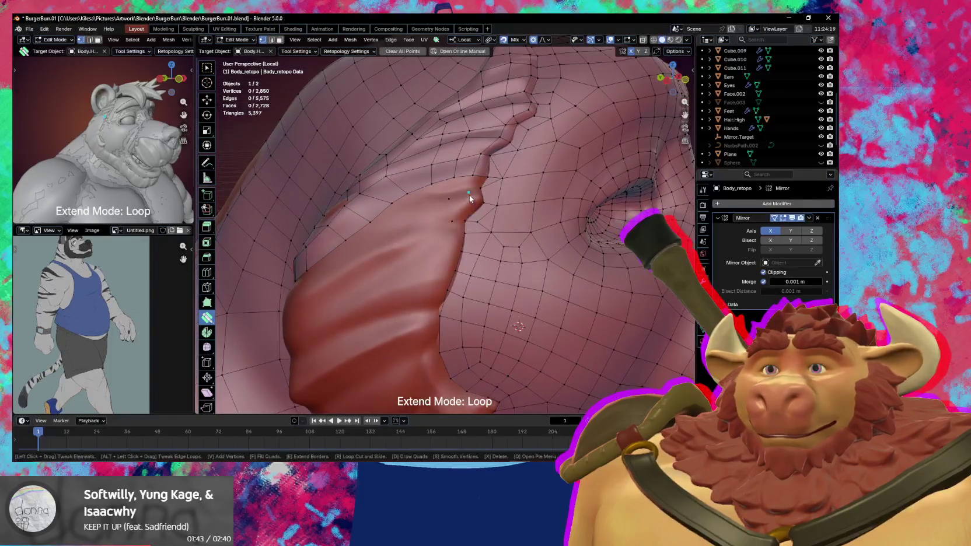
{"action": "mouse_move", "coordinate": [470, 199]}
{"action": "left_mouse_down"}
{"action": "mouse_move", "coordinate": [448, 194]}
{"action": "mouse_move", "coordinate": [466, 204]}
{"action": "left_mouse_up"}
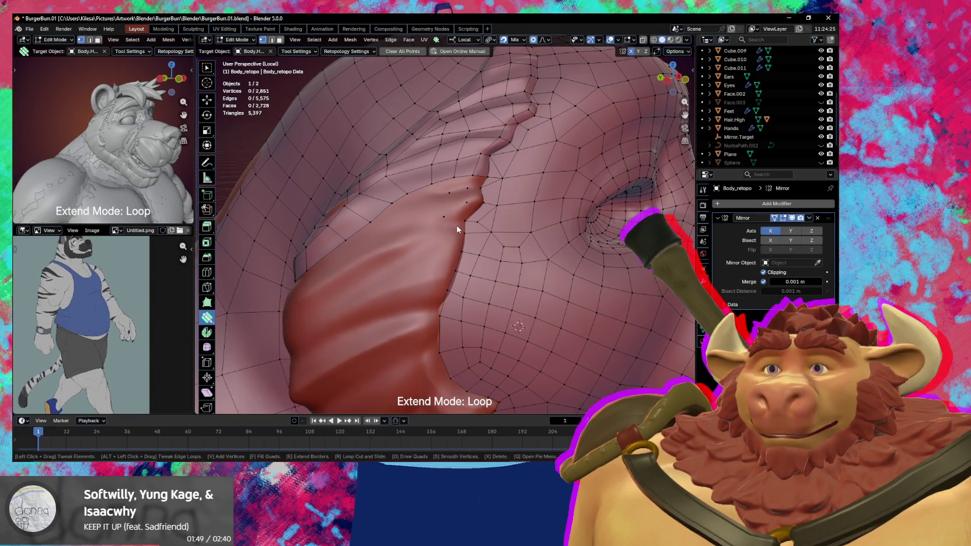
{"action": "middle_click_drag", "start_coordinate": [461, 222], "coordinate": [458, 237]}
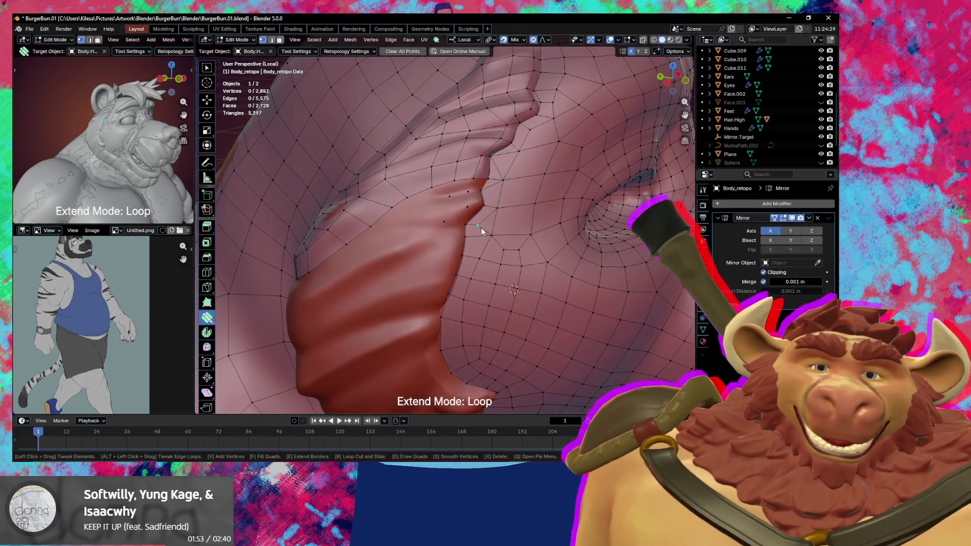
{"action": "mouse_move", "coordinate": [463, 240]}
{"action": "middle_mouse_down"}
{"action": "mouse_move", "coordinate": [516, 227]}
{"action": "mouse_move", "coordinate": [504, 213]}
{"action": "mouse_move", "coordinate": [452, 220]}
{"action": "middle_mouse_up"}
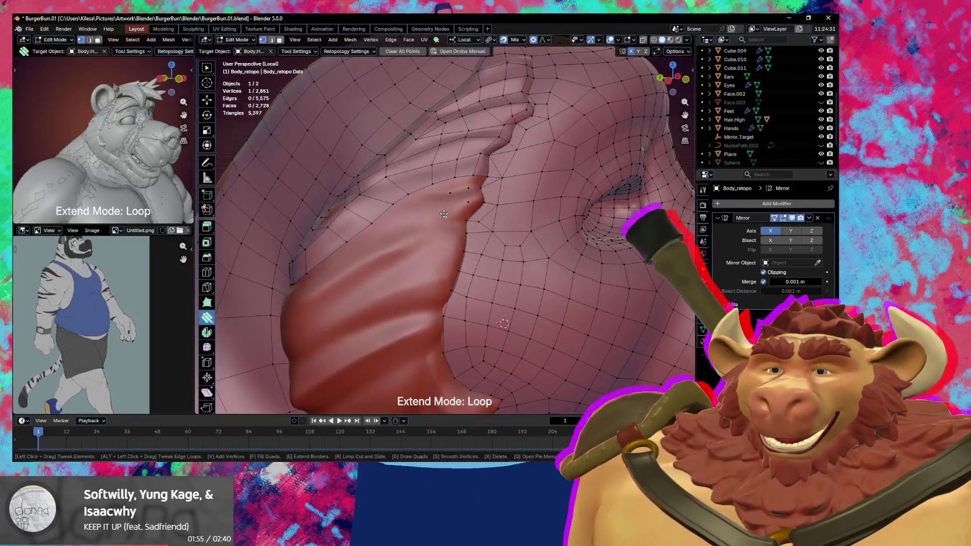
{"action": "left_click_drag", "start_coordinate": [447, 217], "coordinate": [509, 229]}
{"action": "middle_click_drag", "start_coordinate": [509, 229], "coordinate": [514, 242]}
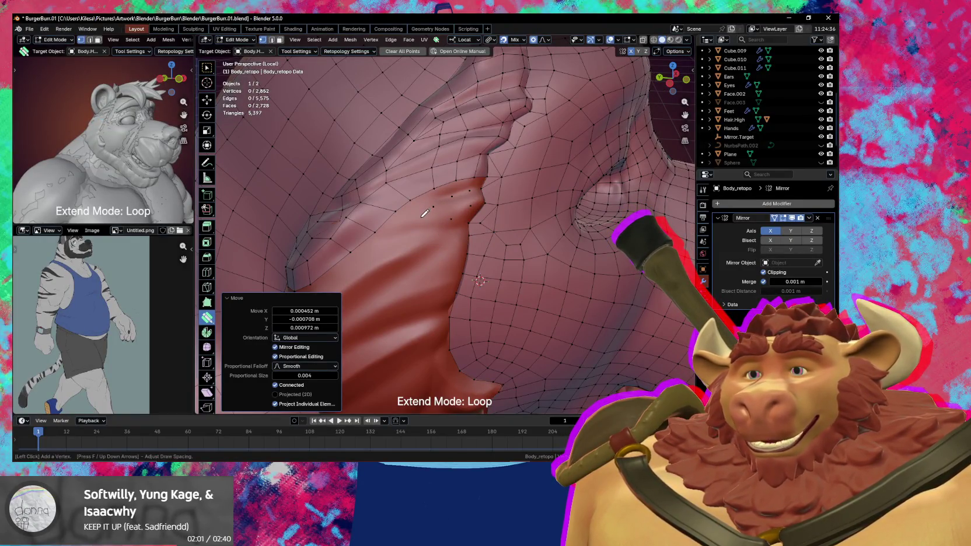
Add another fold vertex, fill a quad, and nudge it with proportional falloff.
{"action": "left_click_drag", "start_coordinate": [410, 221], "coordinate": [402, 217]}
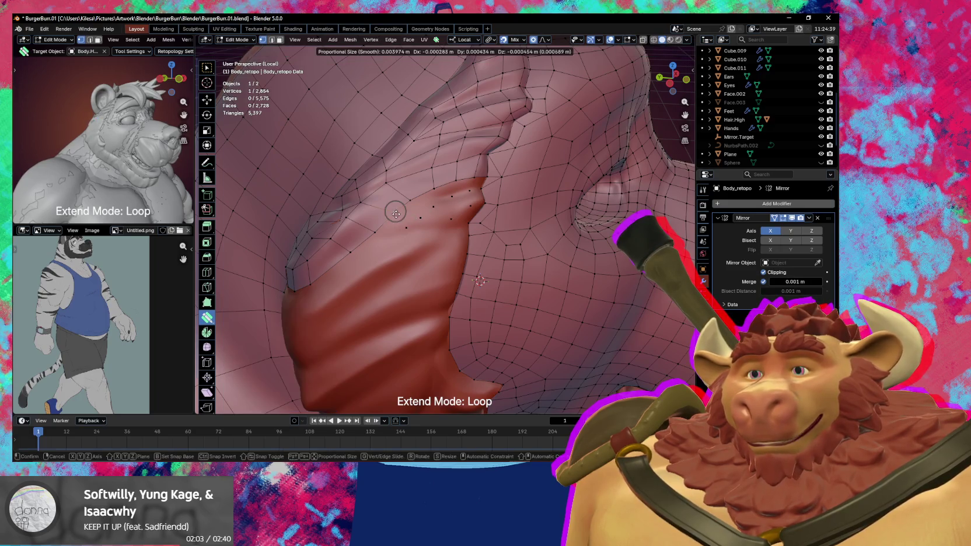
{"action": "mouse_move", "coordinate": [403, 216]}
{"action": "middle_mouse_down"}
{"action": "mouse_move", "coordinate": [456, 210]}
{"action": "mouse_move", "coordinate": [478, 187]}
{"action": "middle_mouse_up"}
{"action": "left_click", "coordinate": [478, 186]}
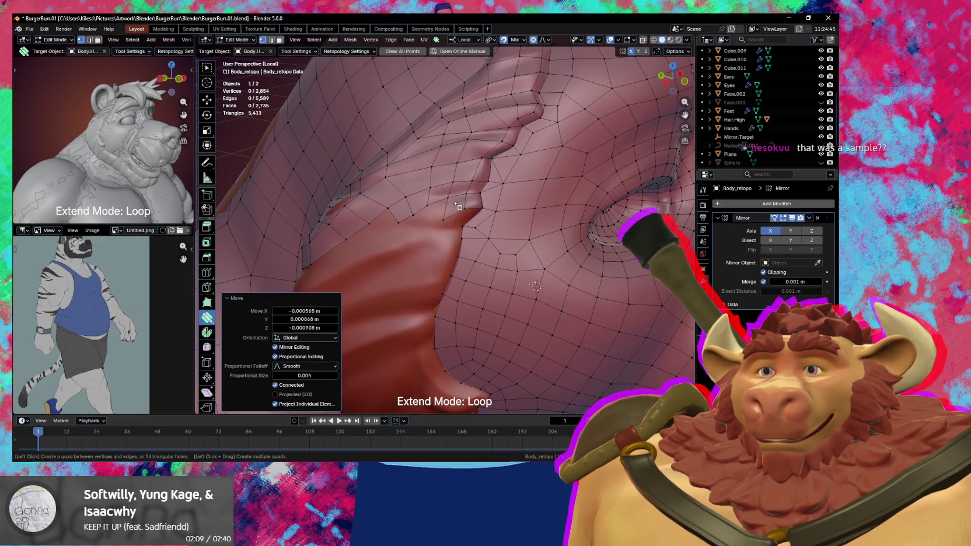
{"action": "middle_click_drag", "start_coordinate": [440, 215], "coordinate": [476, 220]}
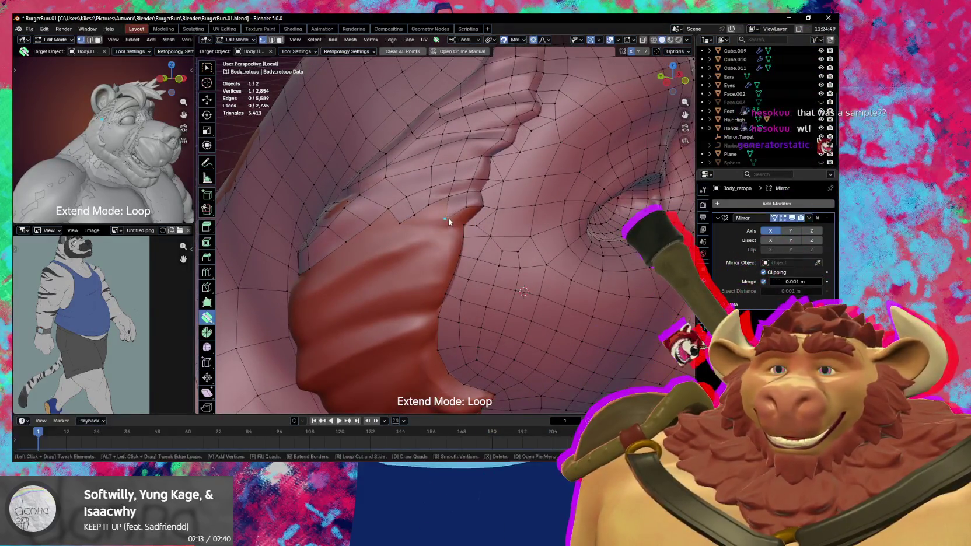
{"action": "left_click_drag", "start_coordinate": [446, 220], "coordinate": [454, 216]}
{"action": "mouse_move", "coordinate": [455, 217]}
{"action": "middle_mouse_down"}
{"action": "mouse_move", "coordinate": [456, 208]}
{"action": "mouse_move", "coordinate": [471, 215]}
{"action": "middle_mouse_up"}
{"action": "left_click_drag", "start_coordinate": [470, 209], "coordinate": [471, 207]}
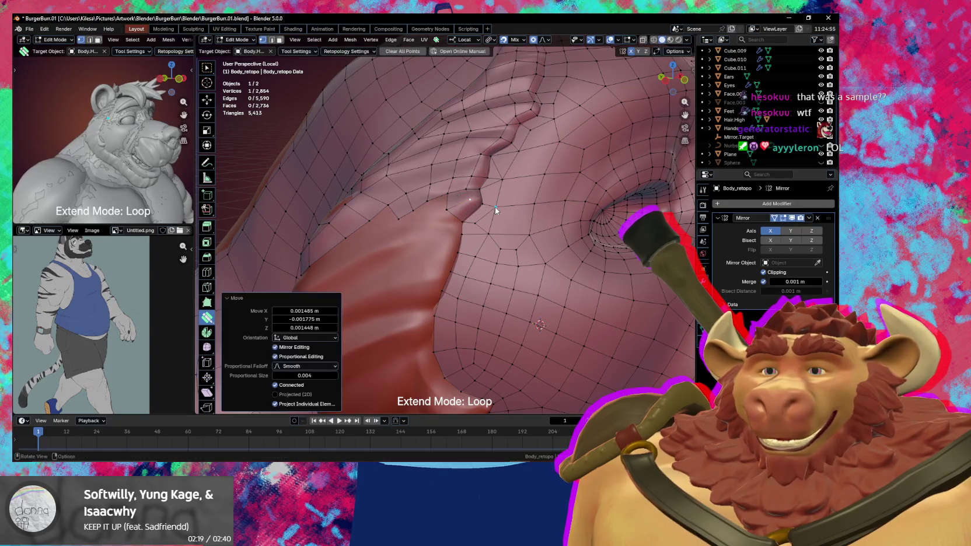
{"action": "mouse_move", "coordinate": [495, 207]}
{"action": "middle_mouse_down"}
{"action": "mouse_move", "coordinate": [450, 220]}
{"action": "mouse_move", "coordinate": [489, 208]}
{"action": "mouse_move", "coordinate": [486, 190]}
{"action": "mouse_move", "coordinate": [528, 193]}
{"action": "mouse_move", "coordinate": [497, 195]}
{"action": "mouse_move", "coordinate": [462, 219]}
{"action": "mouse_move", "coordinate": [461, 209]}
{"action": "mouse_move", "coordinate": [444, 218]}
{"action": "mouse_move", "coordinate": [449, 206]}
{"action": "middle_mouse_up"}
Move three fold vertices into place along the crease.
{"action": "key", "text": "w"}
{"action": "key", "text": "f"}
{"action": "left_click", "coordinate": [486, 187]}
{"action": "key", "text": "g"}
{"action": "left_click", "coordinate": [528, 192]}
{"action": "scroll", "coordinate": [496, 209], "scroll_direction": "down", "scroll_amount": 3}
{"action": "key", "text": "g"}
{"action": "left_click", "coordinate": [462, 208]}
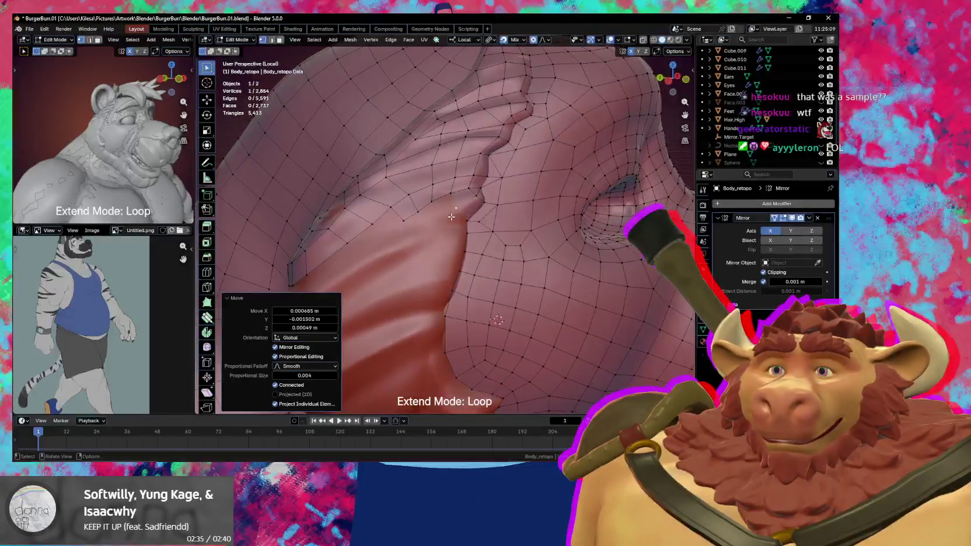
{"action": "key", "text": "b"}
{"action": "key", "text": "v"}
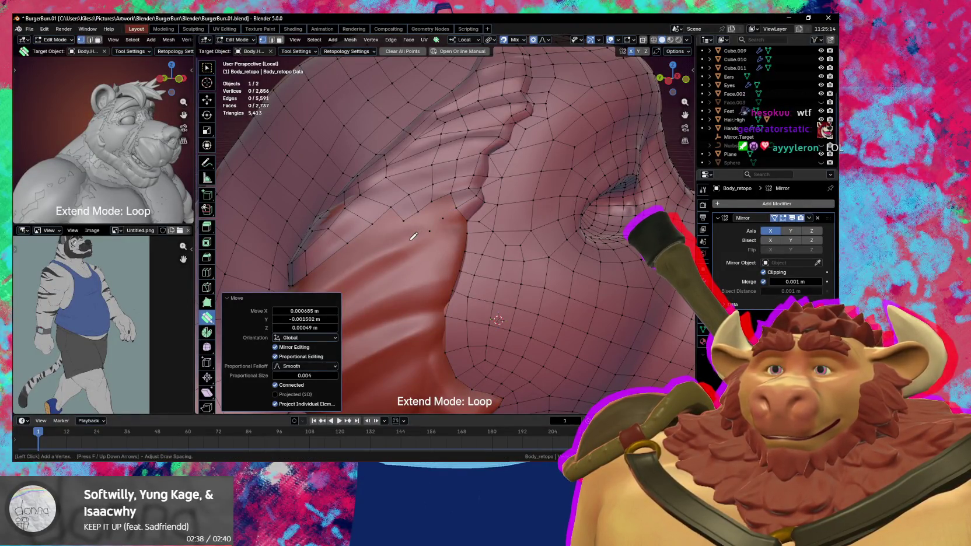
{"action": "mouse_move", "coordinate": [421, 238]}
{"action": "middle_mouse_down"}
{"action": "mouse_move", "coordinate": [438, 254]}
{"action": "mouse_move", "coordinate": [440, 200]}
{"action": "middle_mouse_up"}
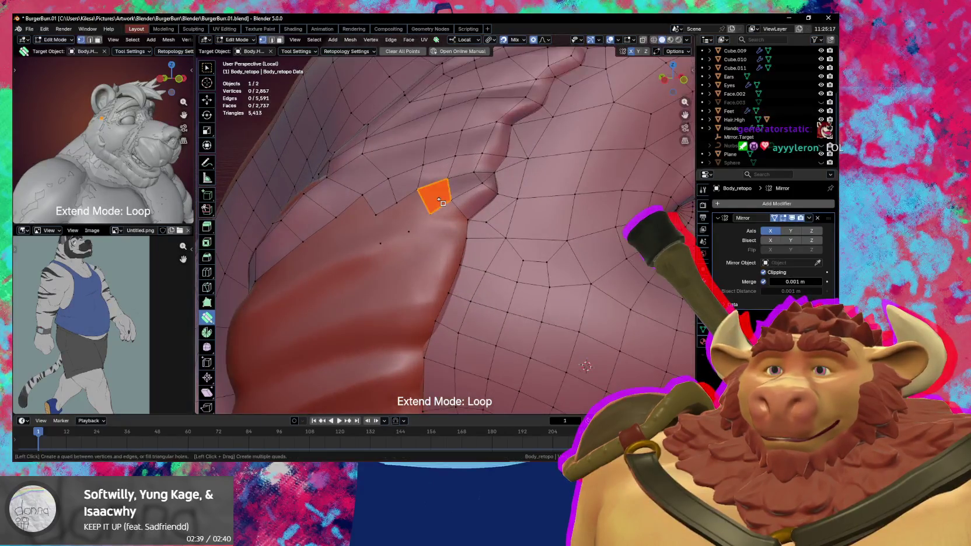
Add a quad face at the fold and adjust its vertices.
{"action": "left_click", "coordinate": [403, 218]}
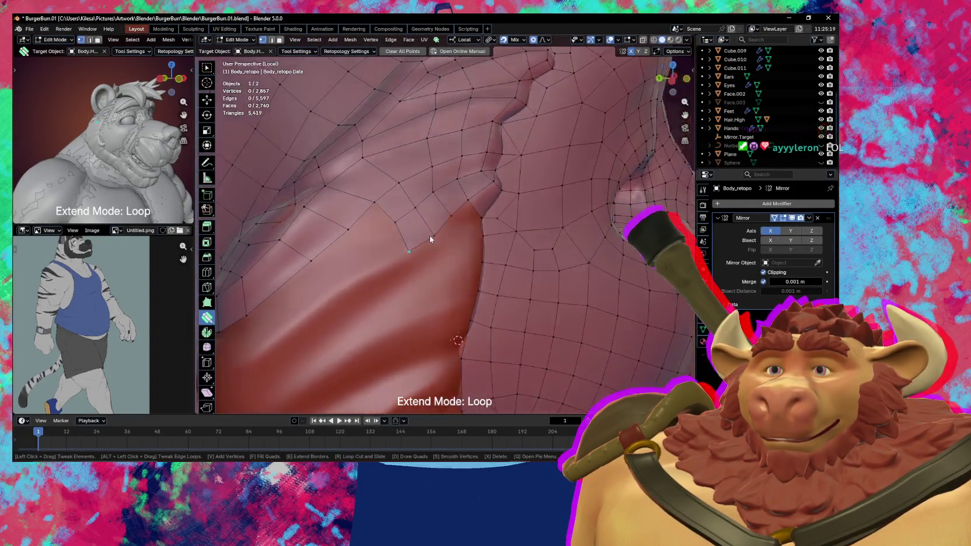
{"action": "middle_click_drag", "start_coordinate": [392, 222], "coordinate": [428, 234]}
{"action": "left_click_drag", "start_coordinate": [405, 231], "coordinate": [399, 237]}
{"action": "left_click", "coordinate": [399, 237]}
{"action": "mouse_move", "coordinate": [399, 237]}
{"action": "middle_mouse_down"}
{"action": "mouse_move", "coordinate": [404, 262]}
{"action": "mouse_move", "coordinate": [442, 234]}
{"action": "mouse_move", "coordinate": [427, 238]}
{"action": "middle_mouse_up"}
{"action": "left_click_drag", "start_coordinate": [427, 238], "coordinate": [428, 239]}
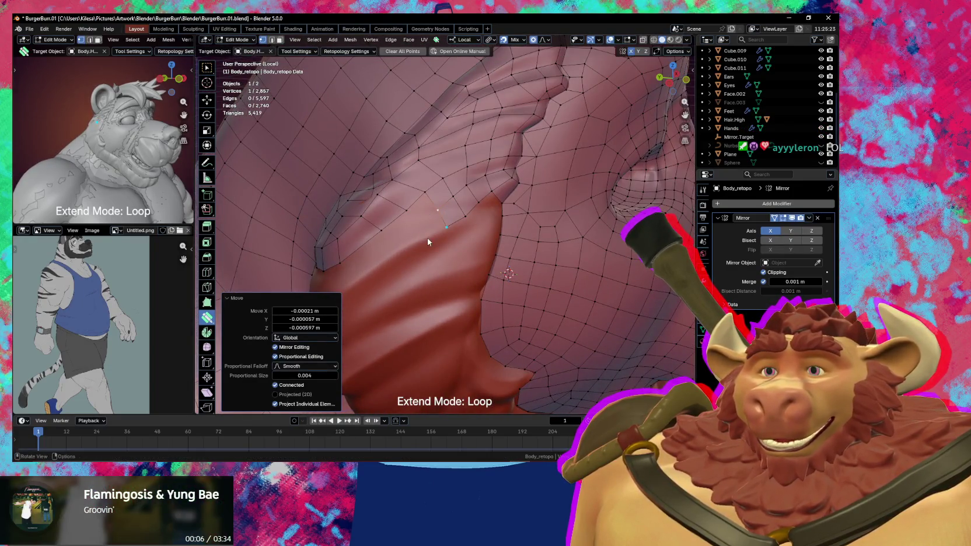
{"action": "middle_click_drag", "start_coordinate": [428, 239], "coordinate": [444, 235]}
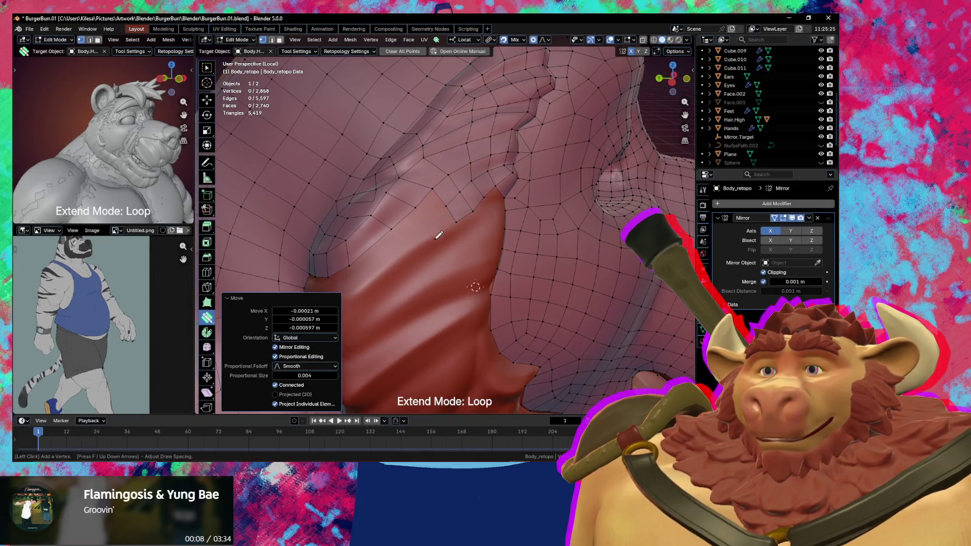
Add three vertices along the fold and reposition them on the surface.
{"action": "left_click", "coordinate": [398, 266]}
{"action": "middle_click_drag", "start_coordinate": [398, 266], "coordinate": [414, 223]}
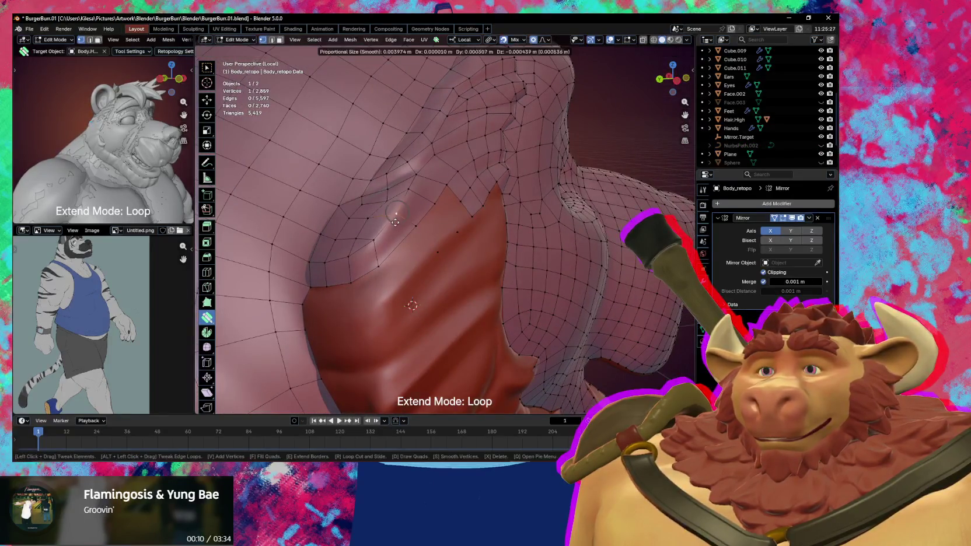
{"action": "left_click_drag", "start_coordinate": [404, 230], "coordinate": [407, 246]}
{"action": "middle_click_drag", "start_coordinate": [408, 246], "coordinate": [439, 227]}
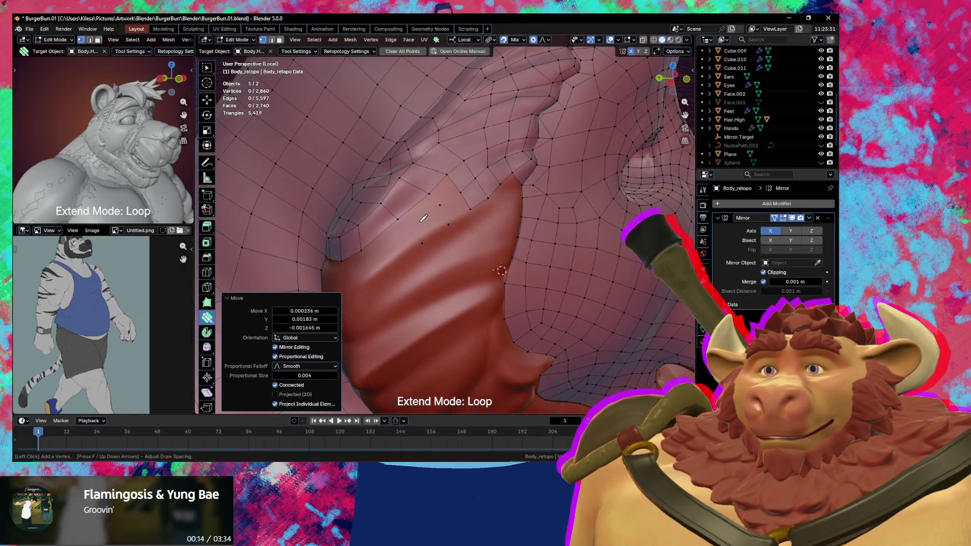
{"action": "middle_click_drag", "start_coordinate": [417, 232], "coordinate": [427, 238]}
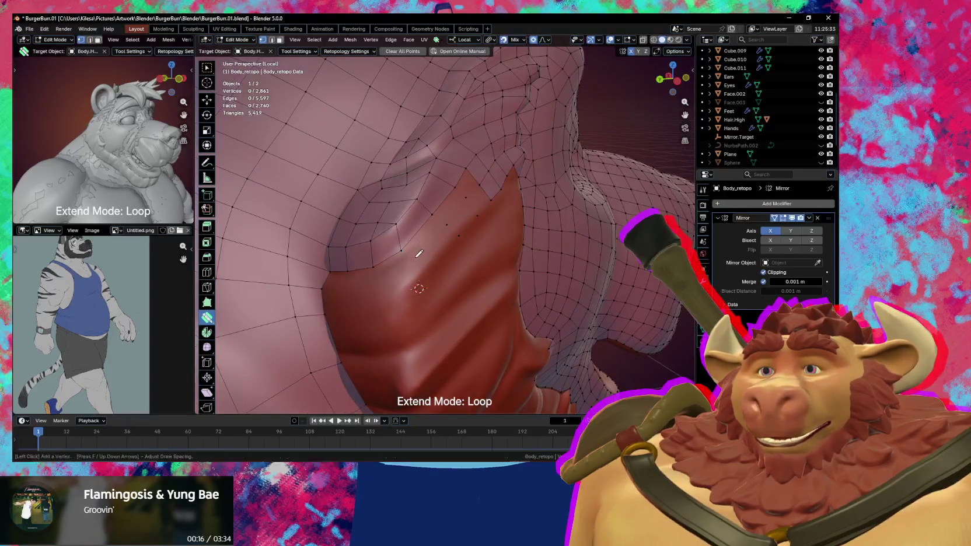
{"action": "left_click", "coordinate": [424, 274]}
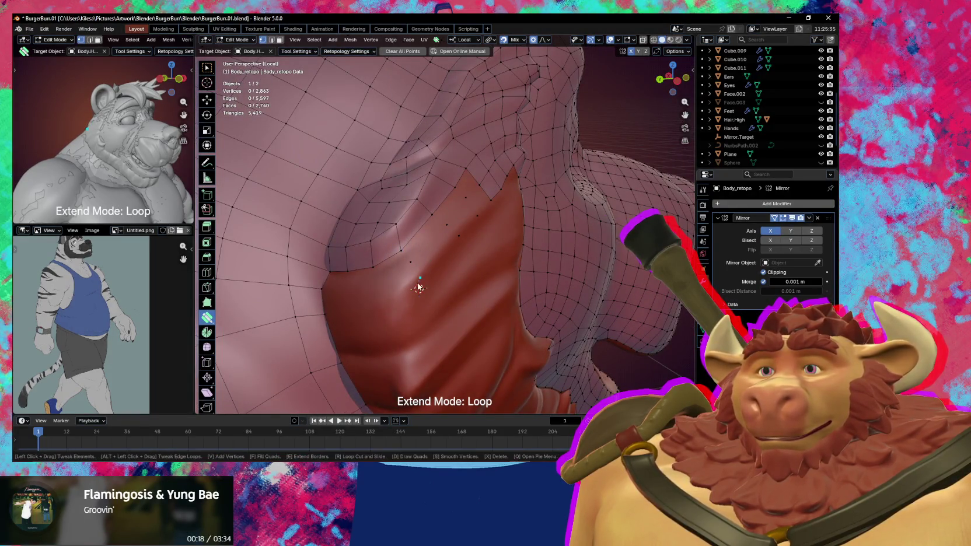
{"action": "mouse_move", "coordinate": [418, 283]}
{"action": "middle_mouse_down"}
{"action": "mouse_move", "coordinate": [400, 271]}
{"action": "mouse_move", "coordinate": [376, 288]}
{"action": "mouse_move", "coordinate": [439, 261]}
{"action": "mouse_move", "coordinate": [457, 278]}
{"action": "mouse_move", "coordinate": [447, 292]}
{"action": "mouse_move", "coordinate": [454, 284]}
{"action": "middle_mouse_up"}
{"action": "left_click", "coordinate": [401, 272]}
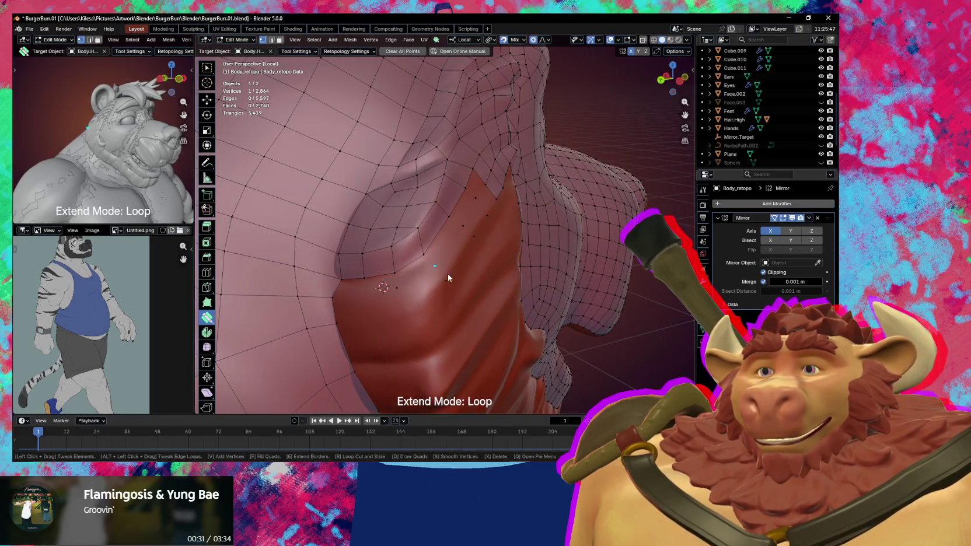
Nudge three fold-edge vertices onto the fold with proportional falloff.
{"action": "left_click_drag", "start_coordinate": [448, 284], "coordinate": [450, 286]}
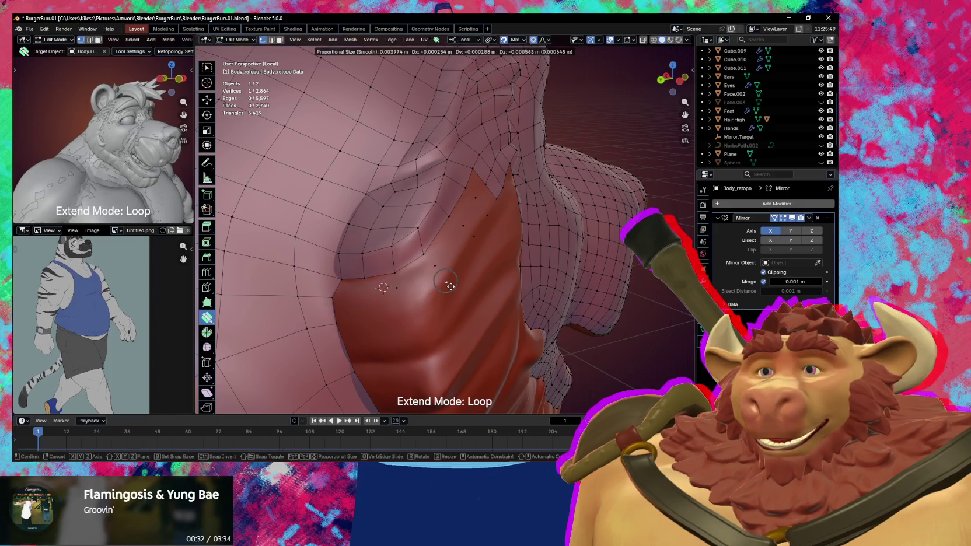
{"action": "middle_click_drag", "start_coordinate": [451, 290], "coordinate": [434, 278]}
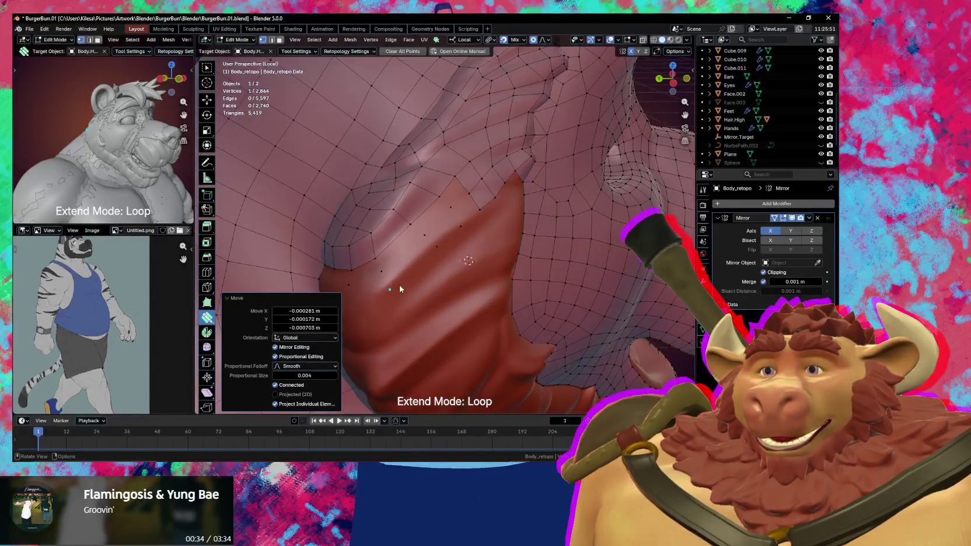
{"action": "left_click_drag", "start_coordinate": [400, 288], "coordinate": [412, 271]}
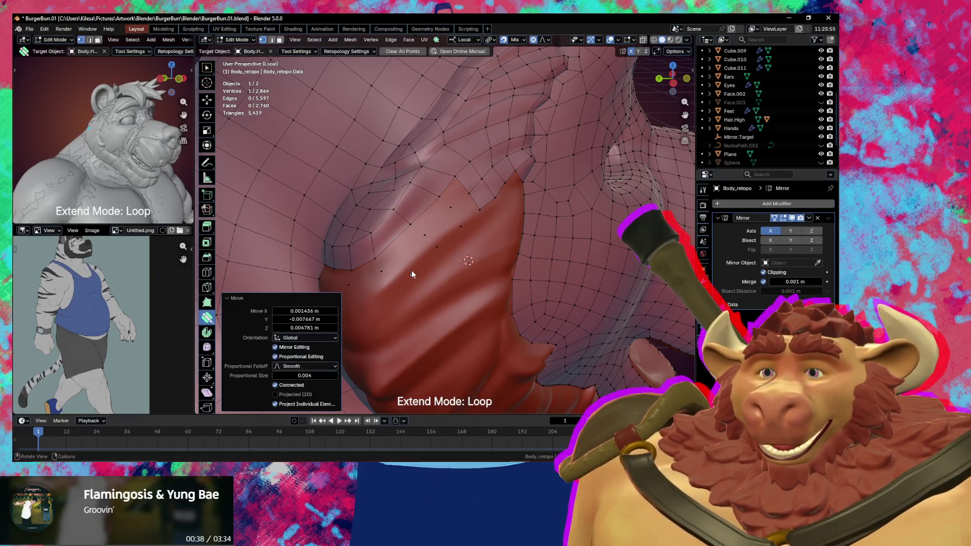
{"action": "mouse_move", "coordinate": [411, 271]}
{"action": "middle_mouse_down"}
{"action": "mouse_move", "coordinate": [429, 287]}
{"action": "mouse_move", "coordinate": [428, 278]}
{"action": "middle_mouse_up"}
{"action": "left_click_drag", "start_coordinate": [404, 263], "coordinate": [412, 260]}
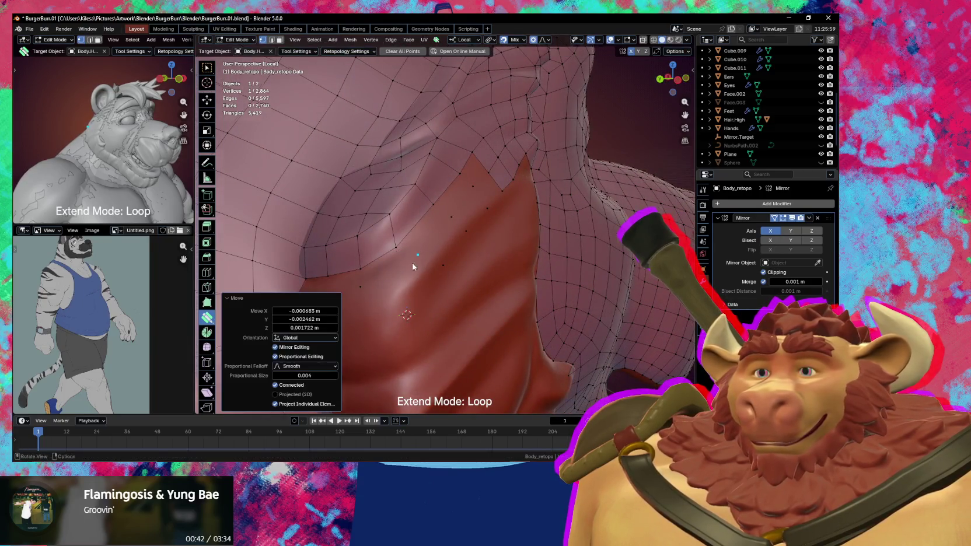
{"action": "mouse_move", "coordinate": [412, 261]}
{"action": "middle_mouse_down"}
{"action": "mouse_move", "coordinate": [436, 283]}
{"action": "mouse_move", "coordinate": [404, 302]}
{"action": "middle_mouse_up"}
Add a vertex beside the fold and fill new quads along its edge.
{"action": "left_click", "coordinate": [399, 287]}
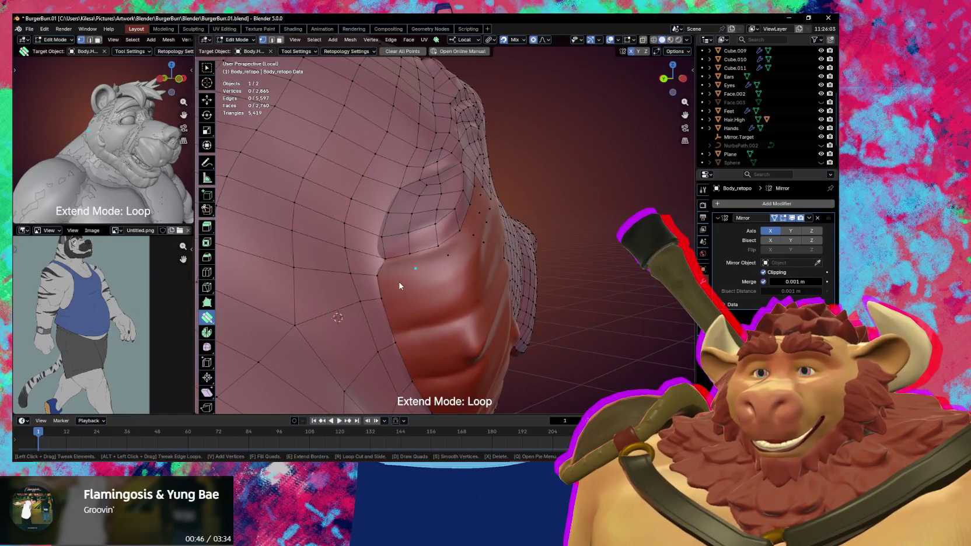
{"action": "left_click", "coordinate": [399, 263]}
{"action": "left_click", "coordinate": [445, 251]}
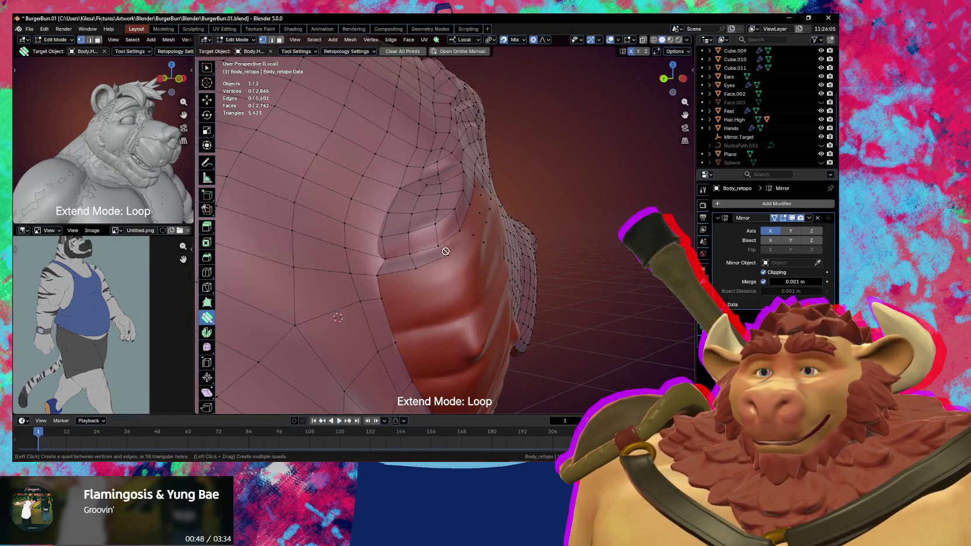
{"action": "scroll", "coordinate": [471, 226], "scroll_direction": "up", "scroll_amount": 3}
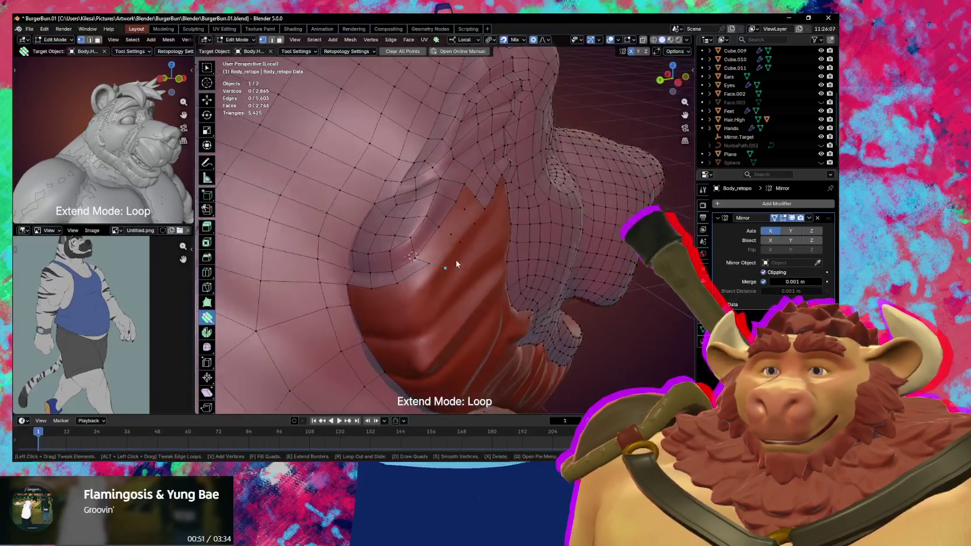
{"action": "middle_click_drag", "start_coordinate": [456, 259], "coordinate": [430, 254]}
{"action": "left_click", "coordinate": [428, 252]}
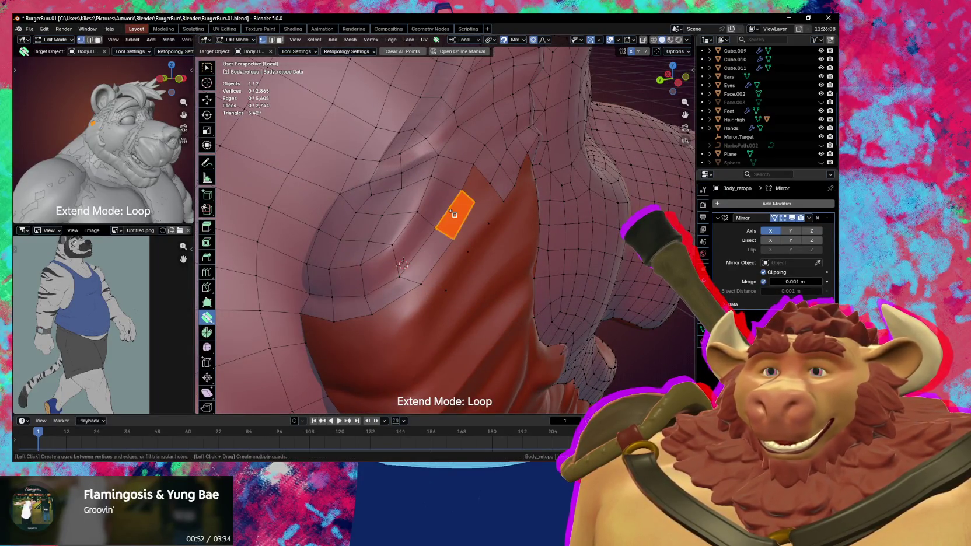
{"action": "left_click", "coordinate": [457, 215]}
Fill a strip of quads along the fold edge and close the remaining gap.
{"action": "middle_click_drag", "start_coordinate": [496, 206], "coordinate": [474, 207]}
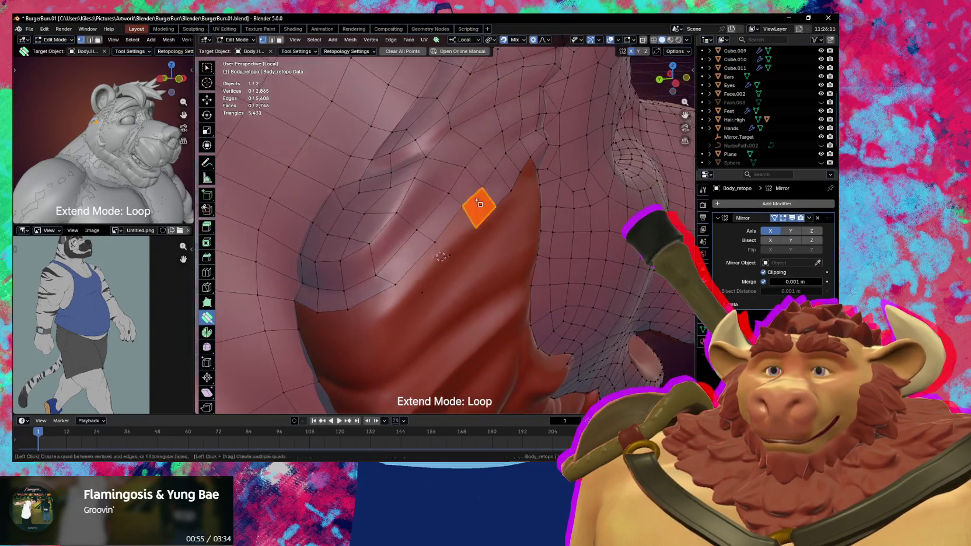
{"action": "left_click", "coordinate": [473, 207]}
{"action": "left_click", "coordinate": [457, 232]}
{"action": "mouse_move", "coordinate": [449, 281]}
{"action": "middle_mouse_down"}
{"action": "mouse_move", "coordinate": [422, 251]}
{"action": "mouse_move", "coordinate": [440, 271]}
{"action": "mouse_move", "coordinate": [473, 264]}
{"action": "mouse_move", "coordinate": [446, 277]}
{"action": "mouse_move", "coordinate": [436, 250]}
{"action": "middle_mouse_up"}
{"action": "left_click", "coordinate": [405, 240]}
{"action": "scroll", "coordinate": [406, 239], "scroll_direction": "down", "scroll_amount": 5}
{"action": "scroll", "coordinate": [455, 255], "scroll_direction": "up", "scroll_amount": 3}
{"action": "scroll", "coordinate": [448, 252], "scroll_direction": "up", "scroll_amount": 3}
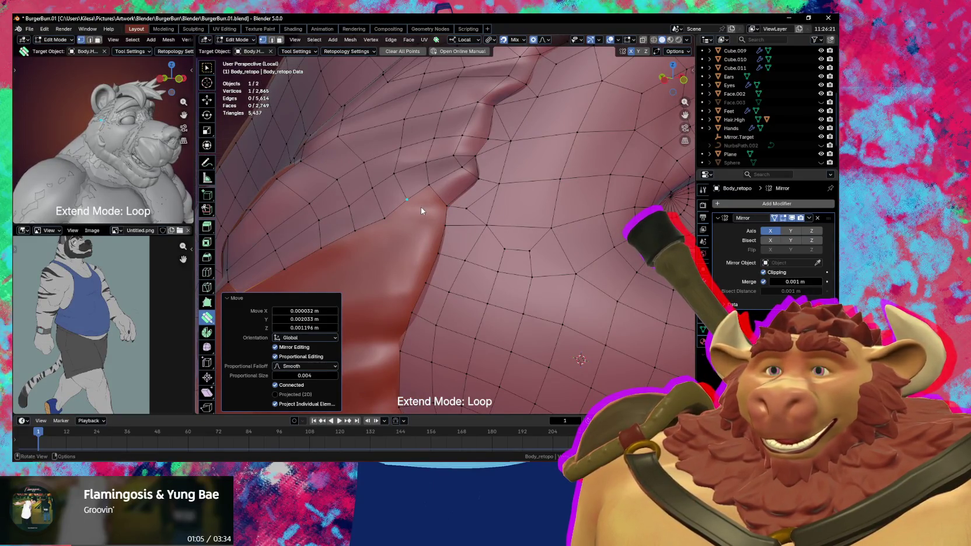
Inspect the new faces and move the fold-corner vertex with falloff.
{"action": "middle_click_drag", "start_coordinate": [428, 205], "coordinate": [440, 200]}
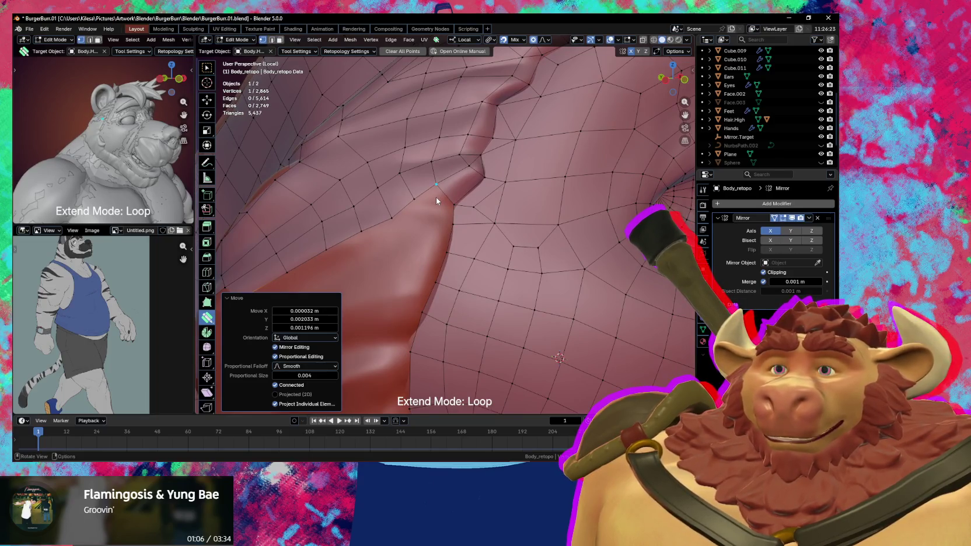
{"action": "left_click", "coordinate": [437, 202]}
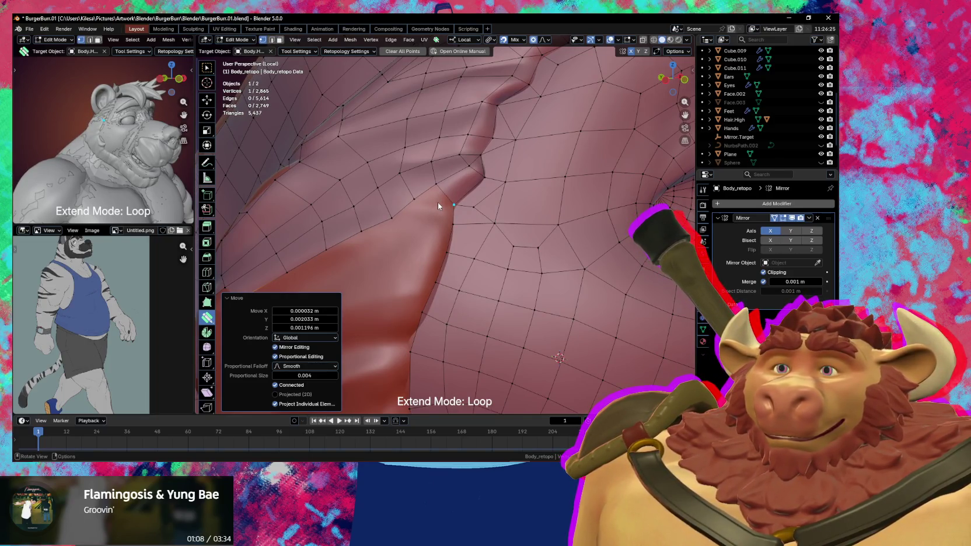
{"action": "middle_click_drag", "start_coordinate": [438, 203], "coordinate": [445, 203]}
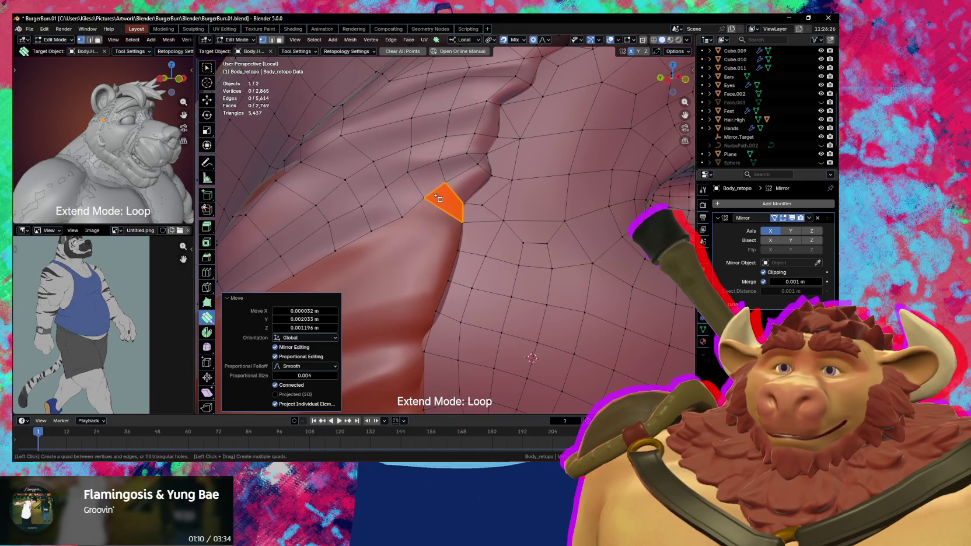
{"action": "mouse_move", "coordinate": [438, 259]}
{"action": "middle_mouse_down"}
{"action": "mouse_move", "coordinate": [398, 236]}
{"action": "mouse_move", "coordinate": [443, 219]}
{"action": "mouse_move", "coordinate": [428, 214]}
{"action": "mouse_move", "coordinate": [457, 227]}
{"action": "mouse_move", "coordinate": [448, 201]}
{"action": "middle_mouse_up"}
{"action": "left_click_drag", "start_coordinate": [448, 201], "coordinate": [451, 197]}
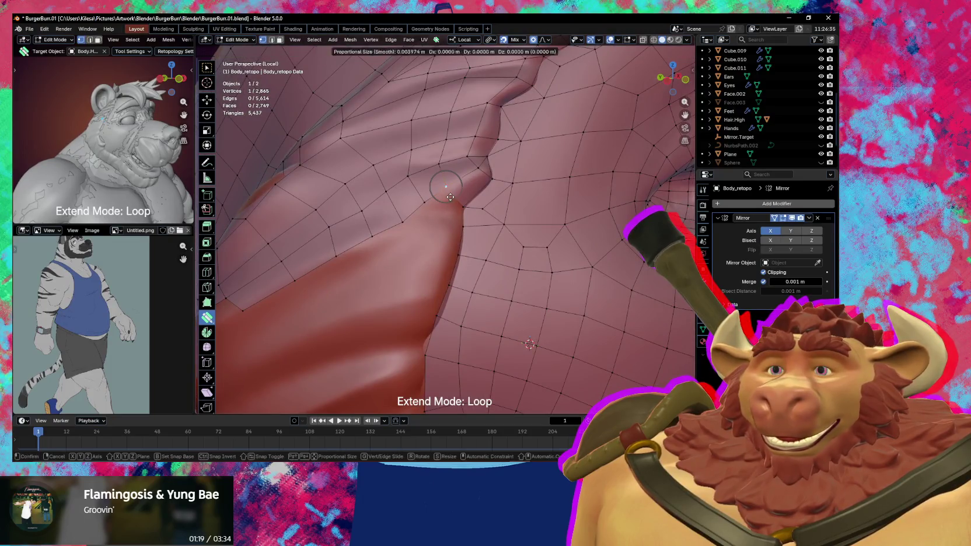
{"action": "middle_click_drag", "start_coordinate": [443, 216], "coordinate": [439, 222]}
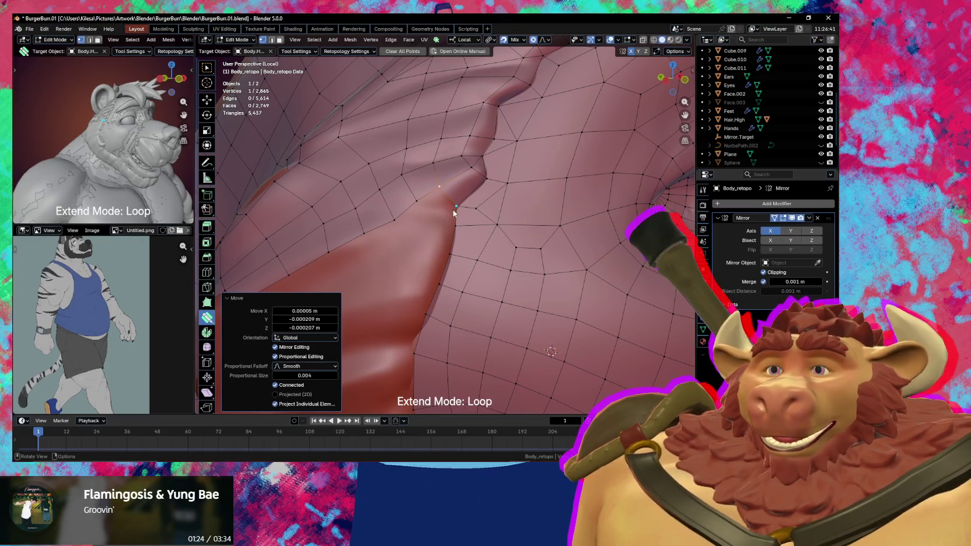
{"action": "middle_click_drag", "start_coordinate": [452, 211], "coordinate": [419, 256]}
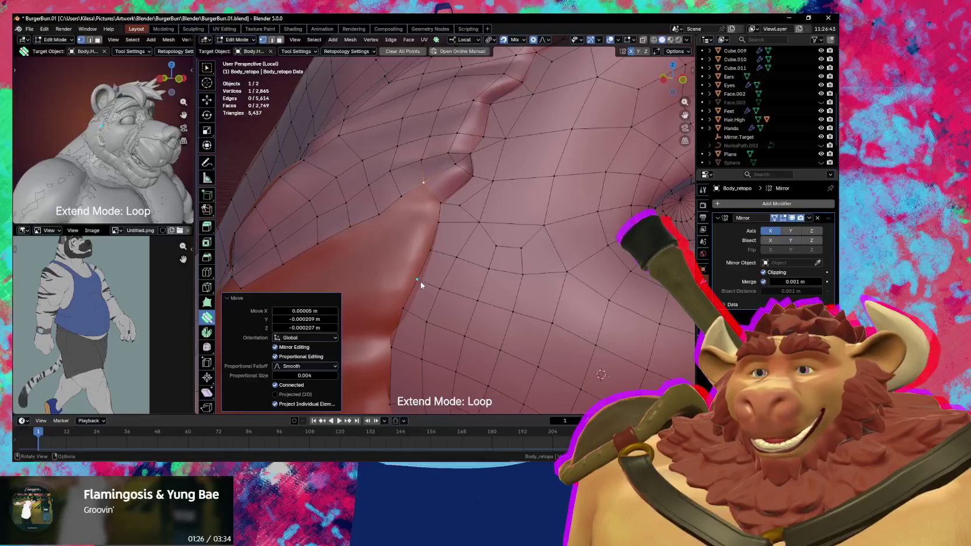
Pull the lower fold vertices onto the crease with Smooth proportional falloff.
{"action": "left_click_drag", "start_coordinate": [421, 285], "coordinate": [440, 253]}
{"action": "left_click_drag", "start_coordinate": [405, 303], "coordinate": [410, 313]}
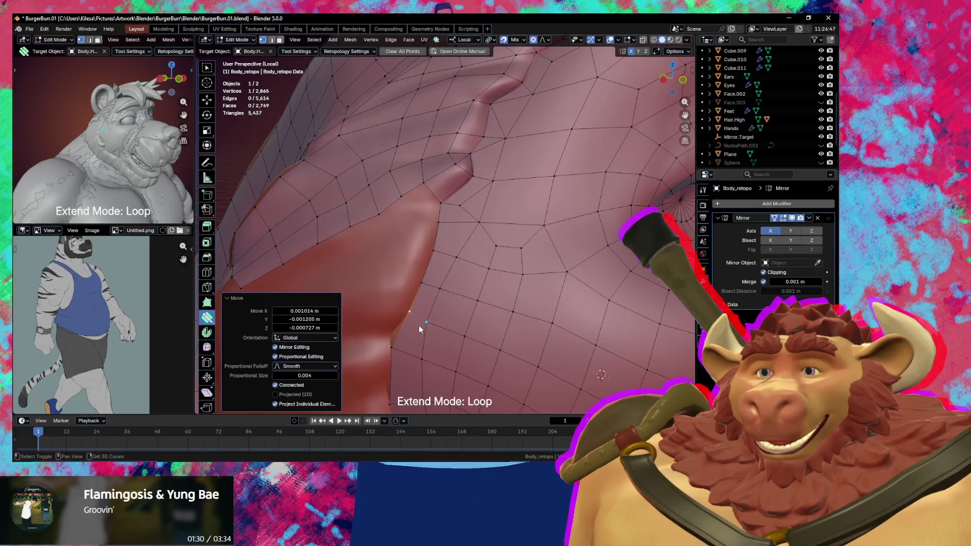
{"action": "middle_click_drag", "start_coordinate": [419, 329], "coordinate": [430, 269]}
{"action": "left_click_drag", "start_coordinate": [417, 261], "coordinate": [416, 251]}
{"action": "left_click_drag", "start_coordinate": [414, 312], "coordinate": [413, 296]}
{"action": "left_click_drag", "start_coordinate": [423, 260], "coordinate": [428, 264]}
{"action": "mouse_move", "coordinate": [427, 263]}
{"action": "middle_mouse_down"}
{"action": "mouse_move", "coordinate": [445, 252]}
{"action": "mouse_move", "coordinate": [448, 220]}
{"action": "middle_mouse_up"}
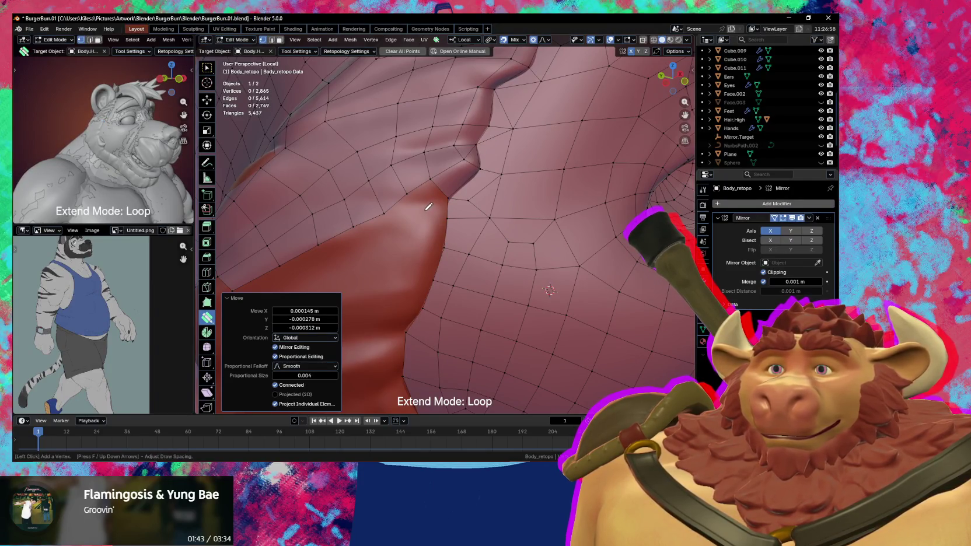
Place two new vertices further down the ear fold.
{"action": "left_click", "coordinate": [423, 213]}
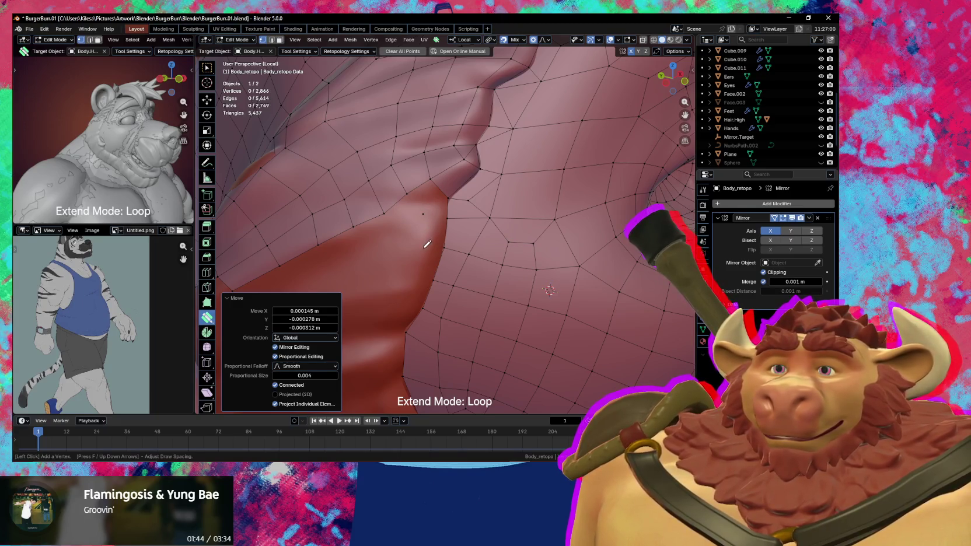
{"action": "left_click", "coordinate": [422, 248]}
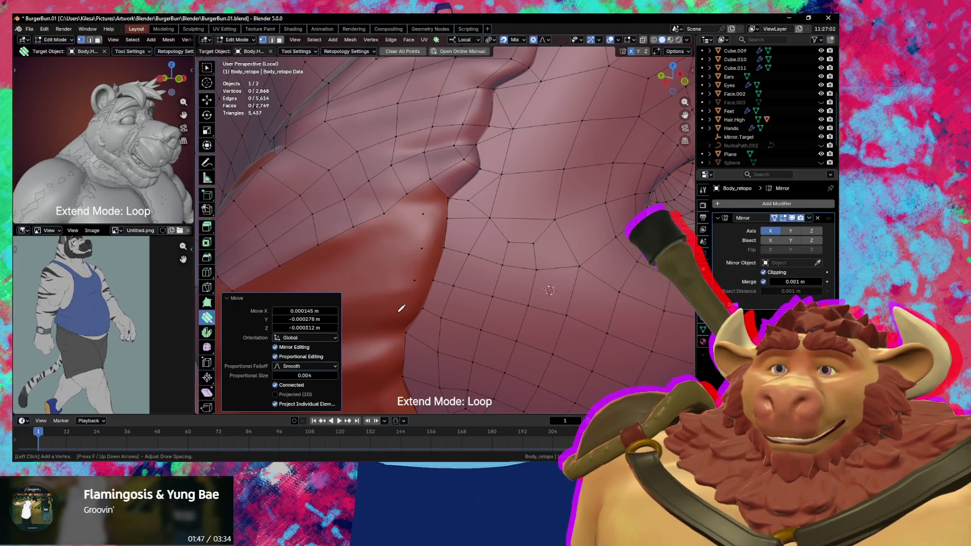
{"action": "scroll", "coordinate": [428, 206], "scroll_direction": "down", "scroll_amount": 3}
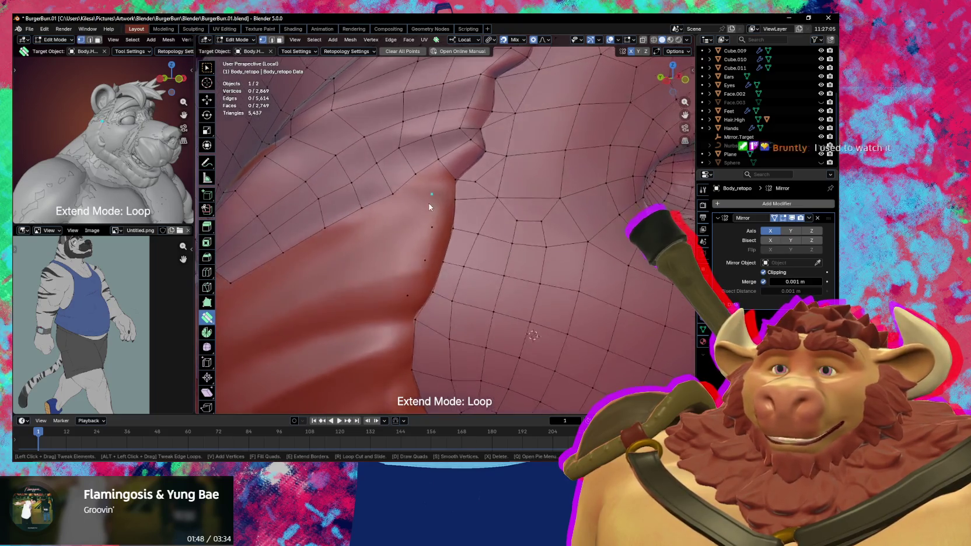
{"action": "scroll", "coordinate": [418, 210], "scroll_direction": "up", "scroll_amount": 3}
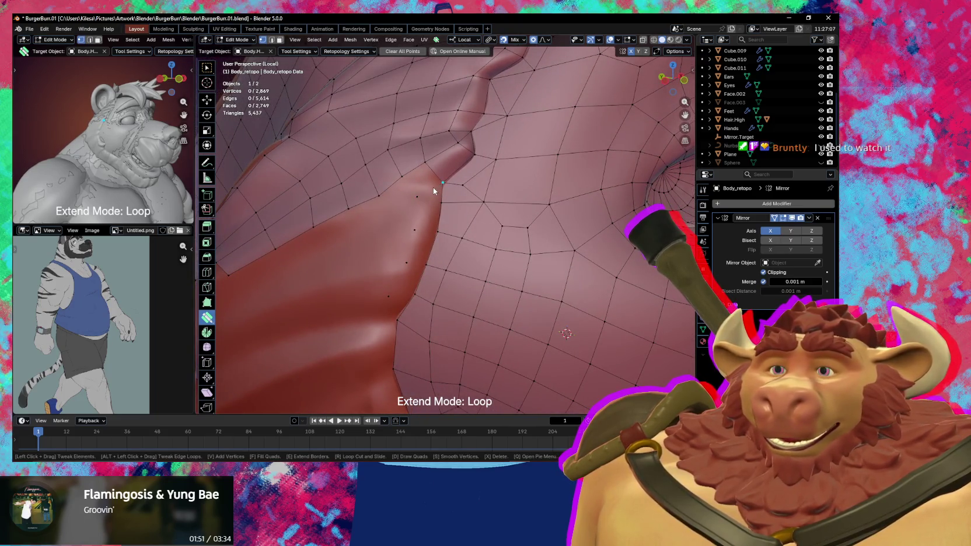
Fill a run of quads down the fold and nudge the new vertex into place.
{"action": "left_click", "coordinate": [427, 216]}
{"action": "left_click", "coordinate": [422, 247]}
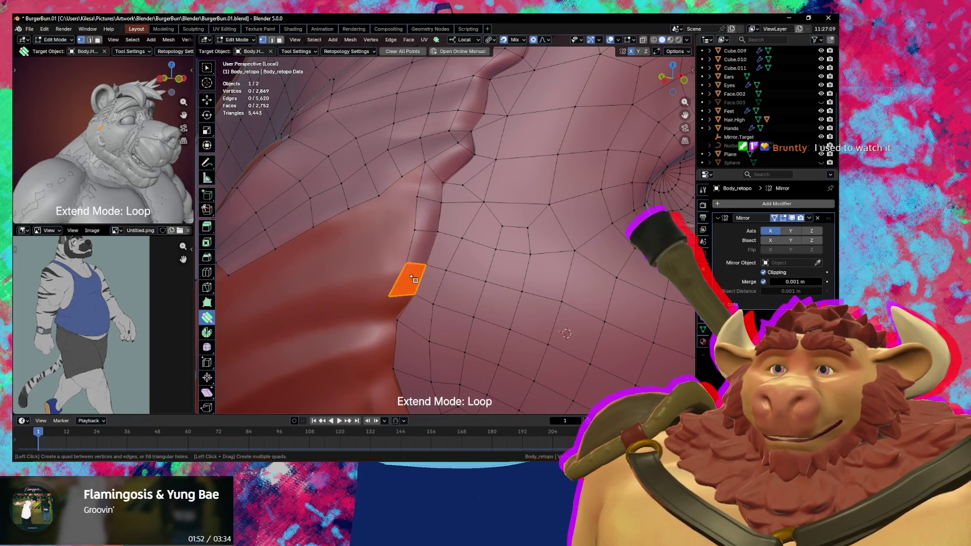
{"action": "left_click", "coordinate": [401, 279]}
{"action": "middle_click_drag", "start_coordinate": [401, 279], "coordinate": [412, 262]}
{"action": "left_click_drag", "start_coordinate": [412, 261], "coordinate": [420, 257]}
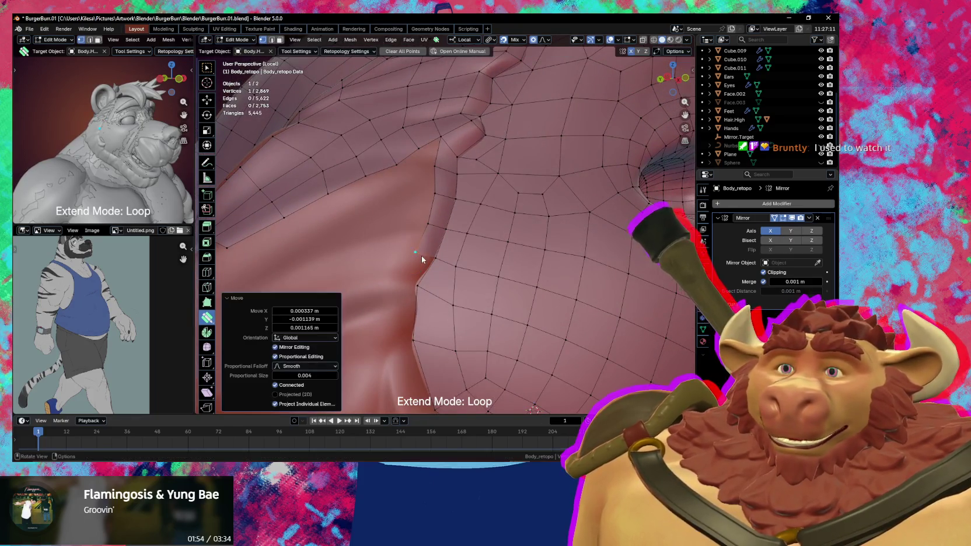
{"action": "mouse_move", "coordinate": [421, 255]}
{"action": "middle_mouse_down"}
{"action": "mouse_move", "coordinate": [426, 237]}
{"action": "mouse_move", "coordinate": [410, 234]}
{"action": "mouse_move", "coordinate": [430, 270]}
{"action": "middle_mouse_up"}
Add a vertex and face at the fold, adjust a vertex, and close the gap with a triangle.
{"action": "left_click", "coordinate": [405, 239]}
{"action": "left_click", "coordinate": [430, 270]}
{"action": "scroll", "coordinate": [438, 277], "scroll_direction": "down", "scroll_amount": 2}
{"action": "scroll", "coordinate": [439, 278], "scroll_direction": "up", "scroll_amount": 2}
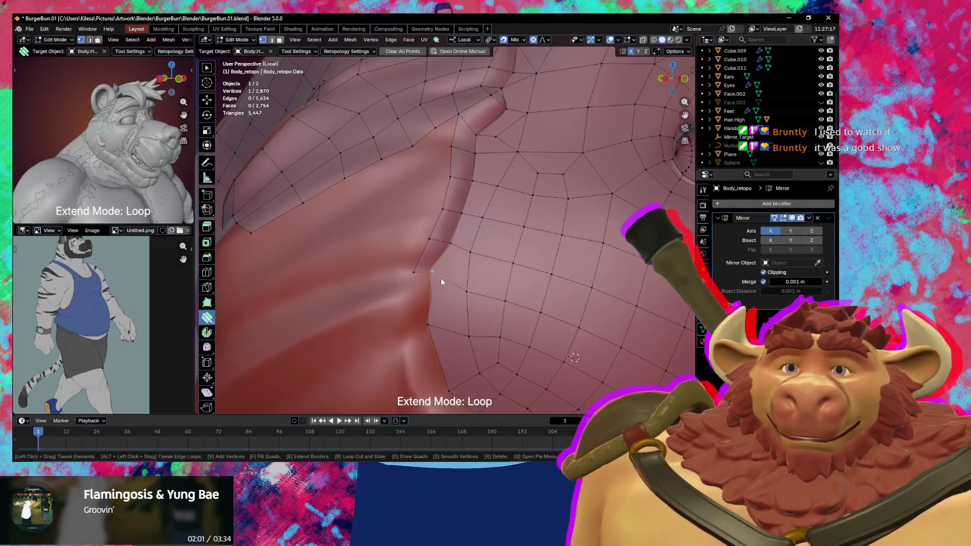
{"action": "scroll", "coordinate": [444, 276], "scroll_direction": "down", "scroll_amount": 2}
{"action": "mouse_move", "coordinate": [444, 276]}
{"action": "middle_mouse_down"}
{"action": "mouse_move", "coordinate": [428, 273]}
{"action": "mouse_move", "coordinate": [426, 254]}
{"action": "mouse_move", "coordinate": [438, 267]}
{"action": "middle_mouse_up"}
{"action": "scroll", "coordinate": [438, 276], "scroll_direction": "up", "scroll_amount": 2}
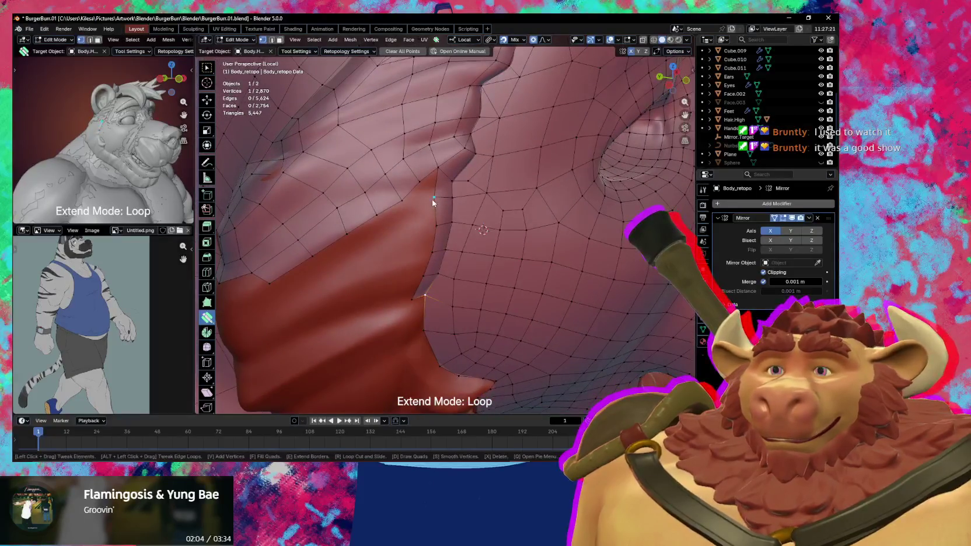
{"action": "left_click_drag", "start_coordinate": [433, 203], "coordinate": [434, 204]}
{"action": "middle_click_drag", "start_coordinate": [434, 203], "coordinate": [407, 198]}
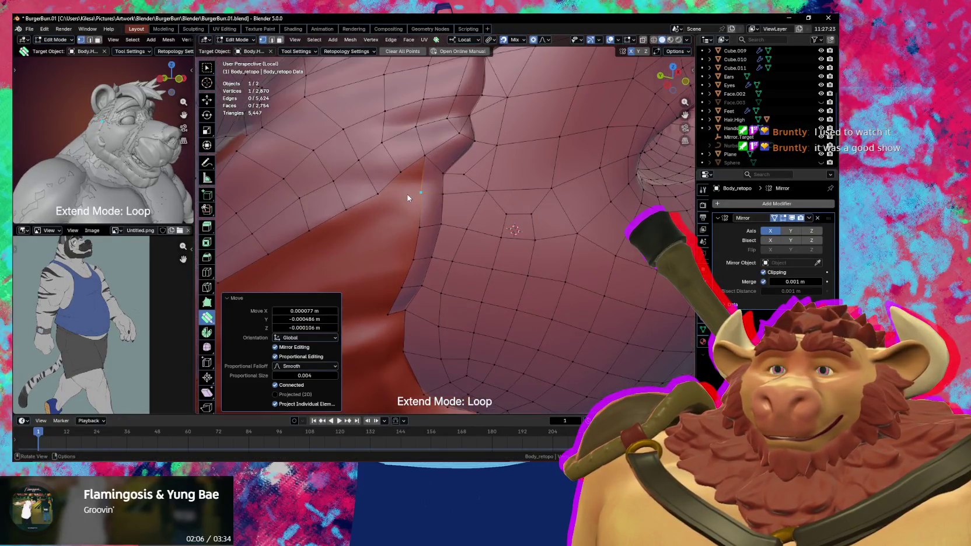
{"action": "left_click", "coordinate": [418, 225], "text": "ctrl"}
Snap a vertex onto the sculpt and add two faces joining the loose vertices.
{"action": "key", "text": "v"}
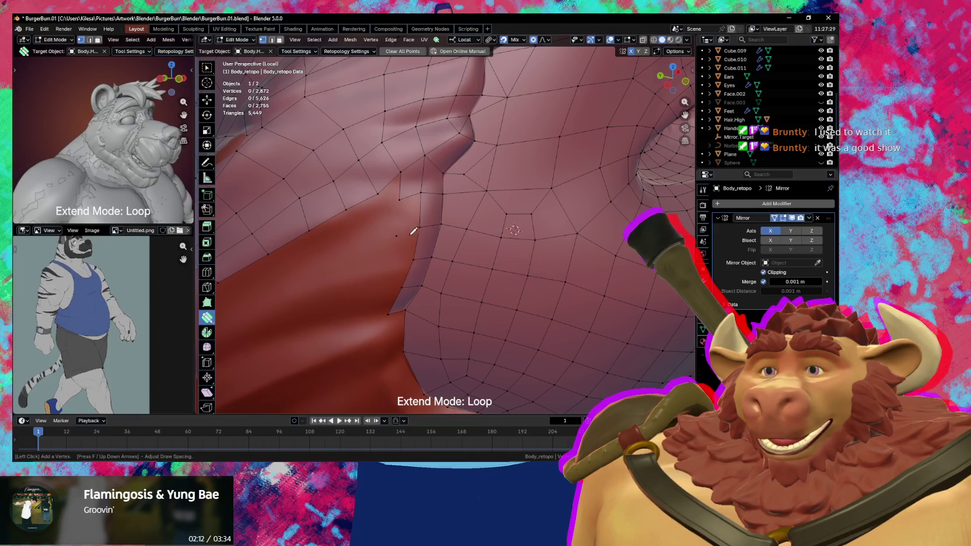
{"action": "middle_click_drag", "start_coordinate": [413, 231], "coordinate": [394, 230]}
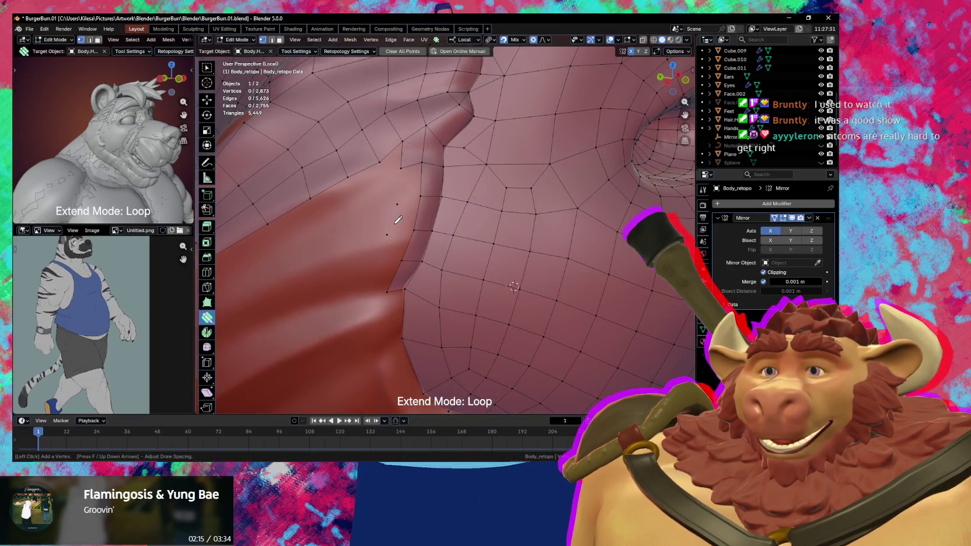
{"action": "key", "text": "Escape"}
{"action": "middle_click_drag", "start_coordinate": [396, 180], "coordinate": [418, 180]}
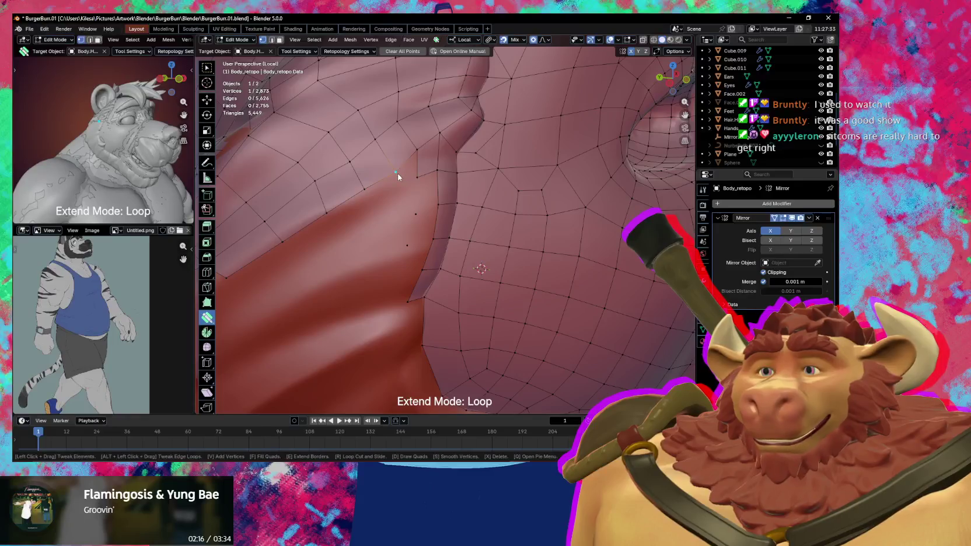
{"action": "left_click_drag", "start_coordinate": [397, 173], "coordinate": [419, 174]}
{"action": "left_click", "coordinate": [423, 191]}
{"action": "left_click", "coordinate": [418, 222]}
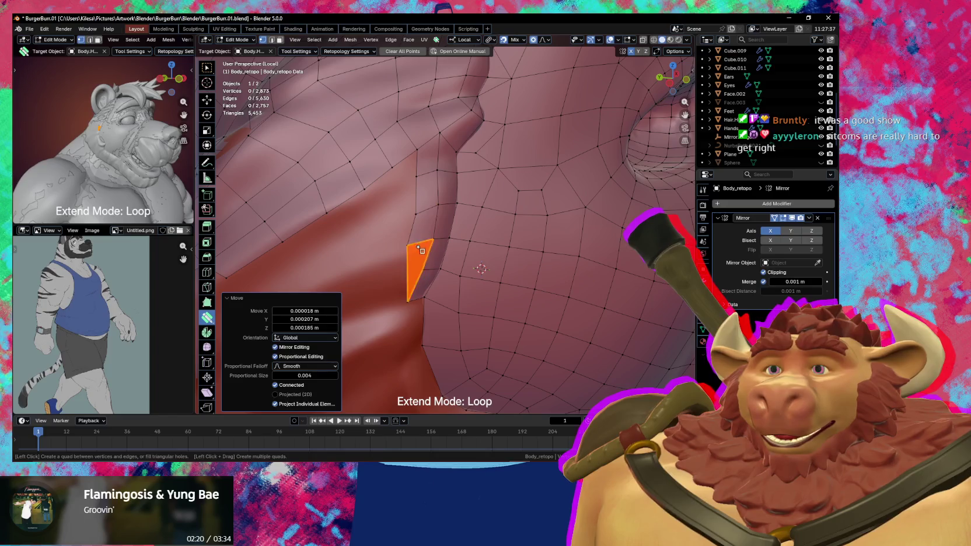
Fill a quad, then add a crease vertex and face and nudge them along the crease.
{"action": "left_click", "coordinate": [418, 248]}
{"action": "left_click", "coordinate": [400, 270]}
{"action": "middle_click_drag", "start_coordinate": [407, 279], "coordinate": [416, 235]}
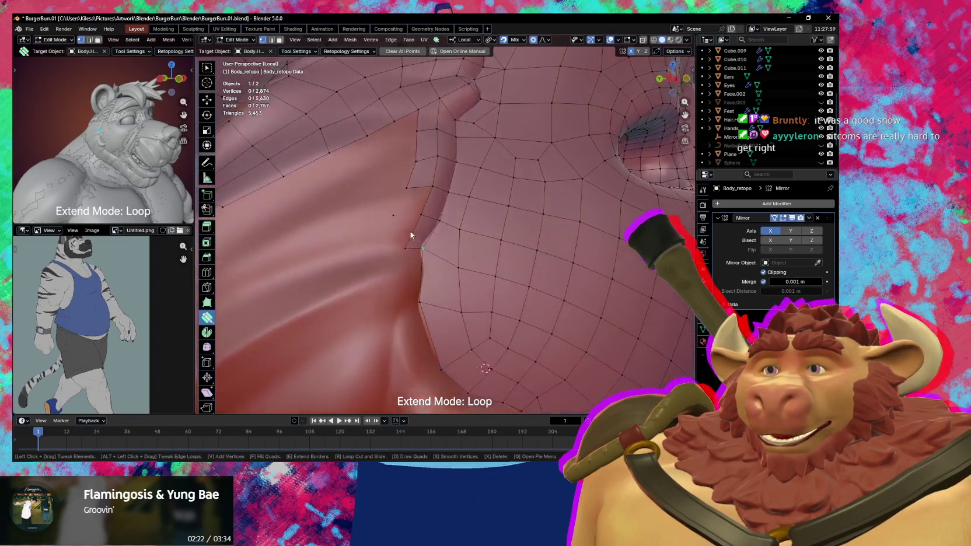
{"action": "left_click_drag", "start_coordinate": [418, 225], "coordinate": [402, 250]}
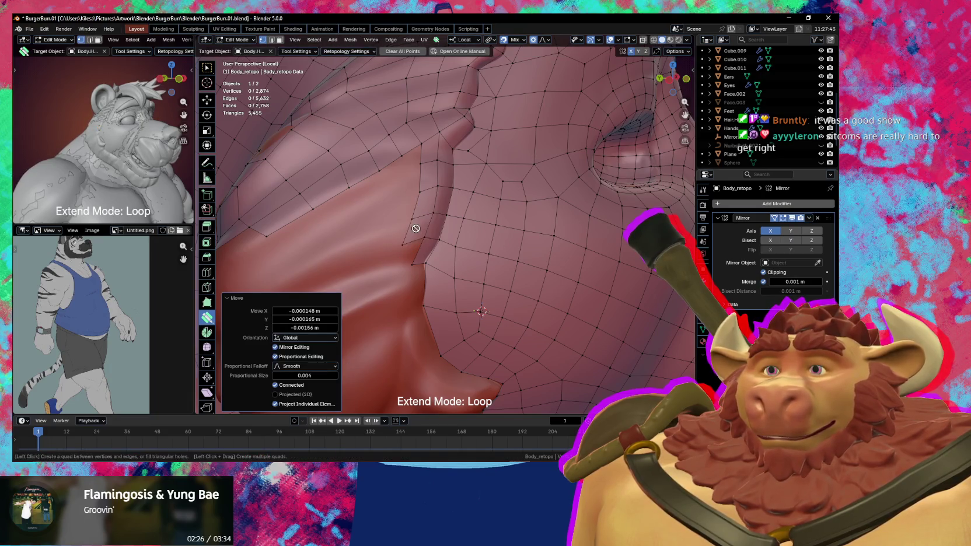
{"action": "left_click", "coordinate": [415, 263]}
{"action": "middle_click_drag", "start_coordinate": [414, 265], "coordinate": [415, 256]}
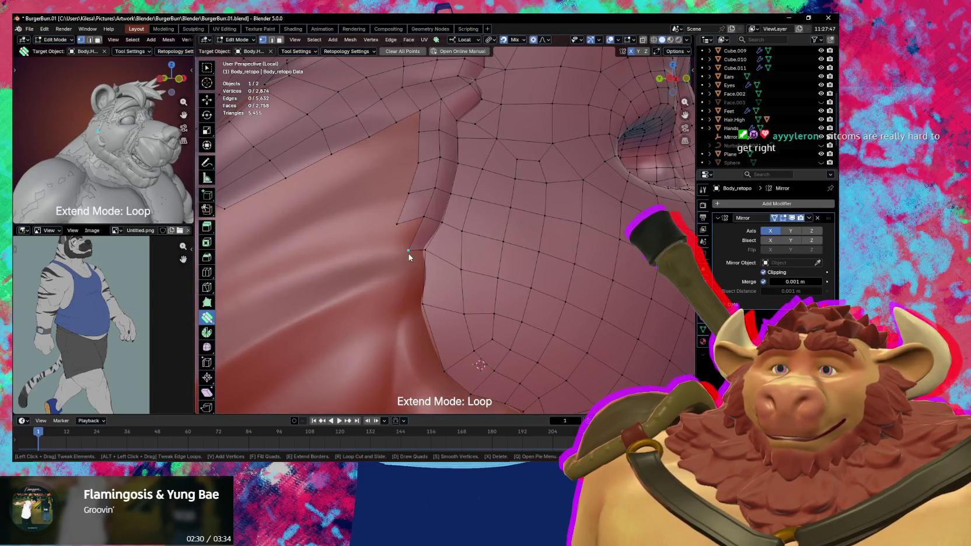
{"action": "left_click_drag", "start_coordinate": [408, 250], "coordinate": [428, 257]}
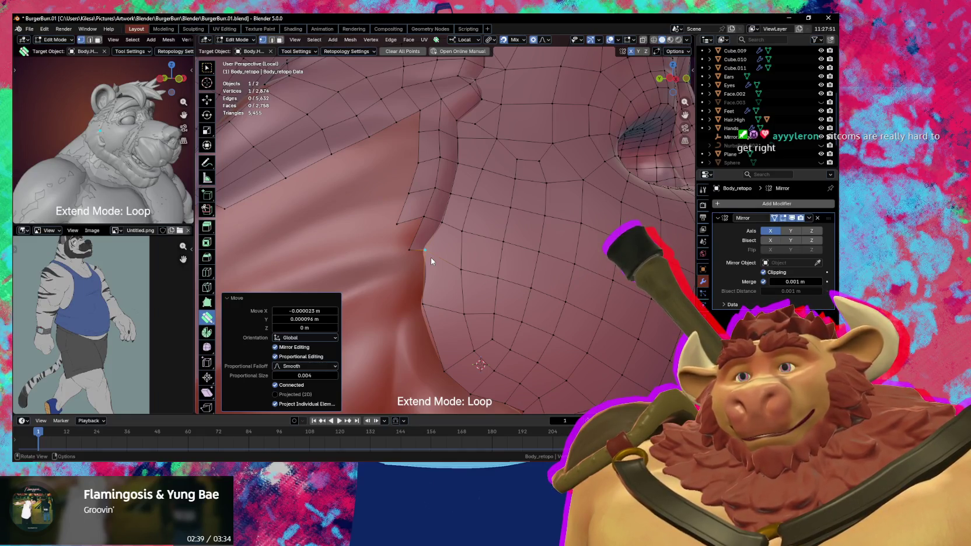
Add a triangle face in the crease, pull a vertex up the fold, and inspect the ear.
{"action": "left_click", "coordinate": [397, 242]}
{"action": "middle_click_drag", "start_coordinate": [410, 233], "coordinate": [411, 248]}
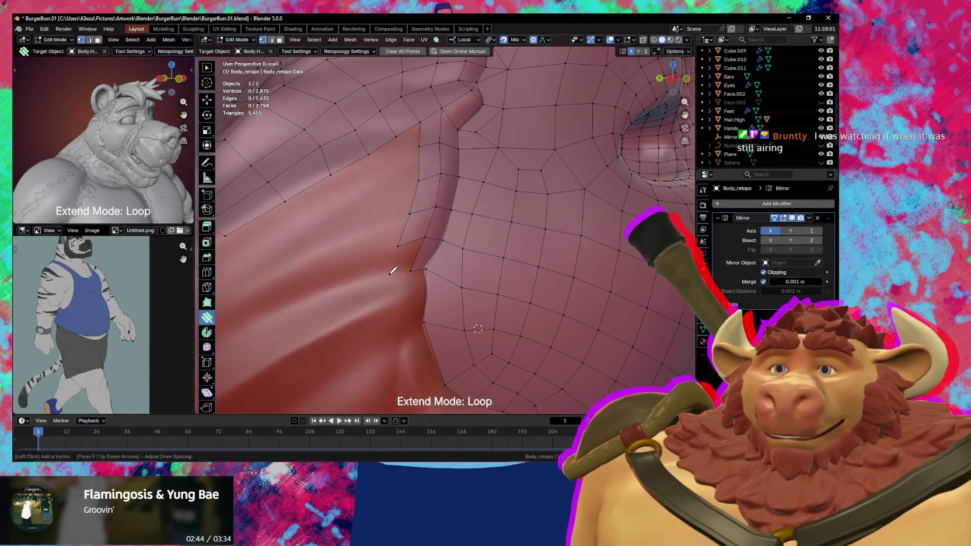
{"action": "middle_click_drag", "start_coordinate": [427, 274], "coordinate": [414, 276]}
{"action": "left_click_drag", "start_coordinate": [411, 275], "coordinate": [385, 279]}
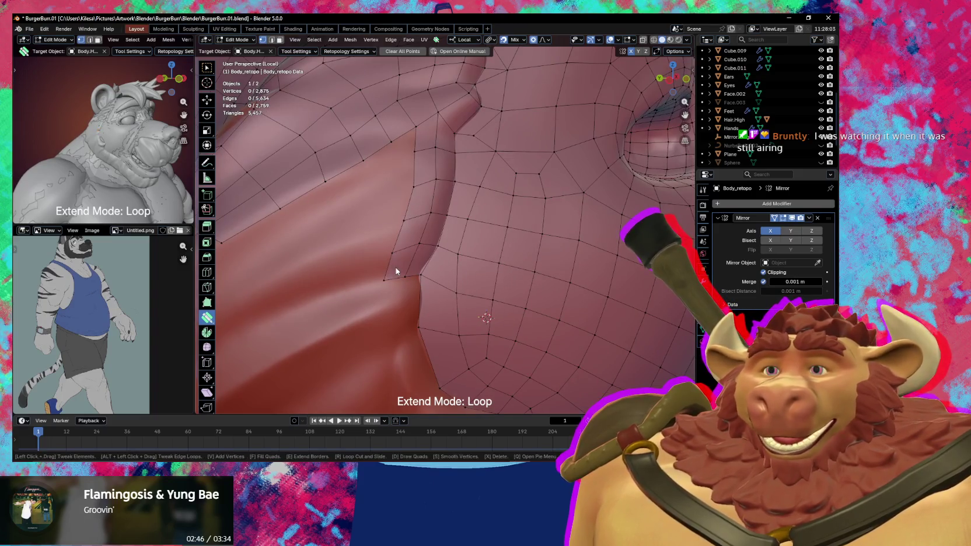
{"action": "left_click_drag", "start_coordinate": [404, 226], "coordinate": [422, 225]}
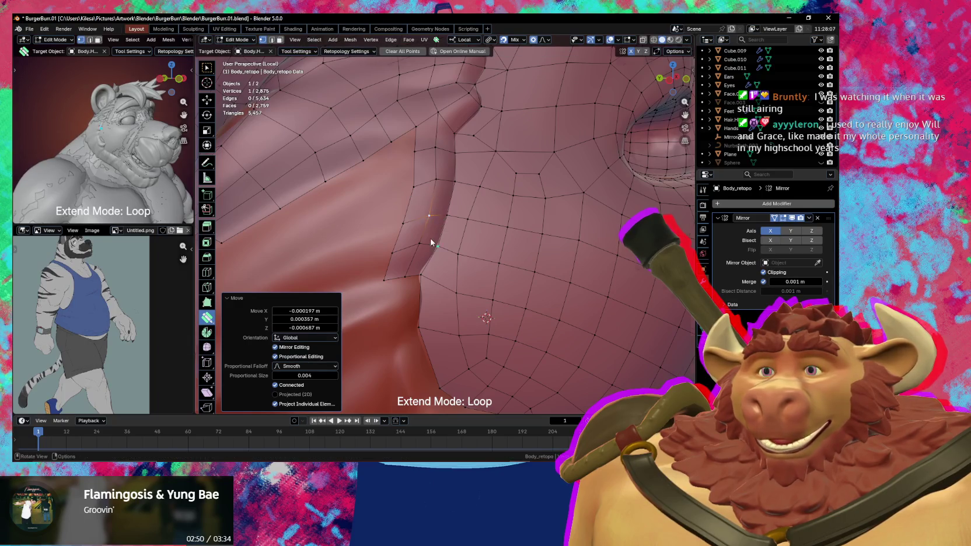
{"action": "scroll", "coordinate": [430, 242], "scroll_direction": "down", "scroll_amount": 5}
{"action": "mouse_move", "coordinate": [431, 241]}
{"action": "middle_mouse_down"}
{"action": "mouse_move", "coordinate": [456, 265]}
{"action": "mouse_move", "coordinate": [444, 274]}
{"action": "mouse_move", "coordinate": [412, 266]}
{"action": "mouse_move", "coordinate": [467, 258]}
{"action": "mouse_move", "coordinate": [411, 256]}
{"action": "mouse_move", "coordinate": [407, 271]}
{"action": "mouse_move", "coordinate": [443, 266]}
{"action": "mouse_move", "coordinate": [432, 274]}
{"action": "middle_mouse_up"}
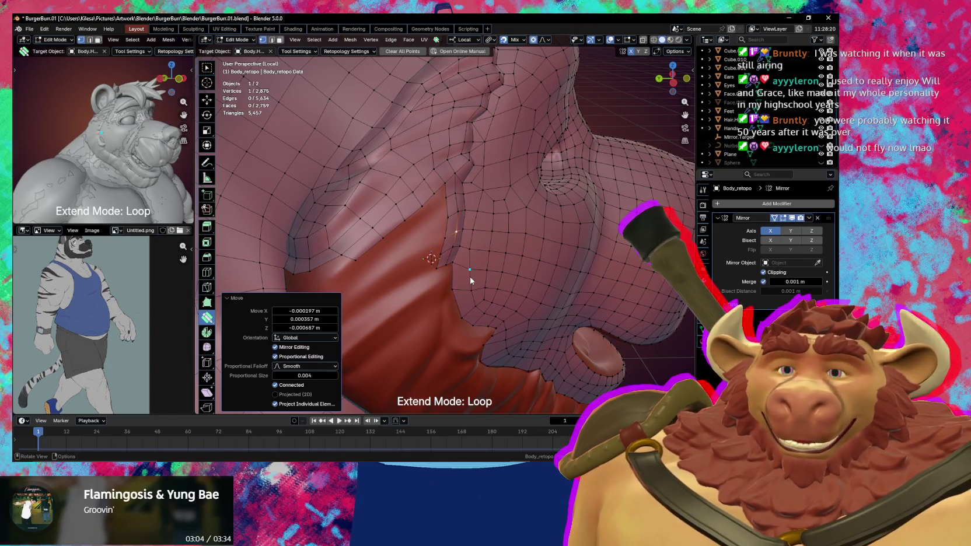
Extrude an edge row down across the ear fold, redoing the first attempt.
{"action": "middle_click_drag", "start_coordinate": [470, 281], "coordinate": [402, 235]}
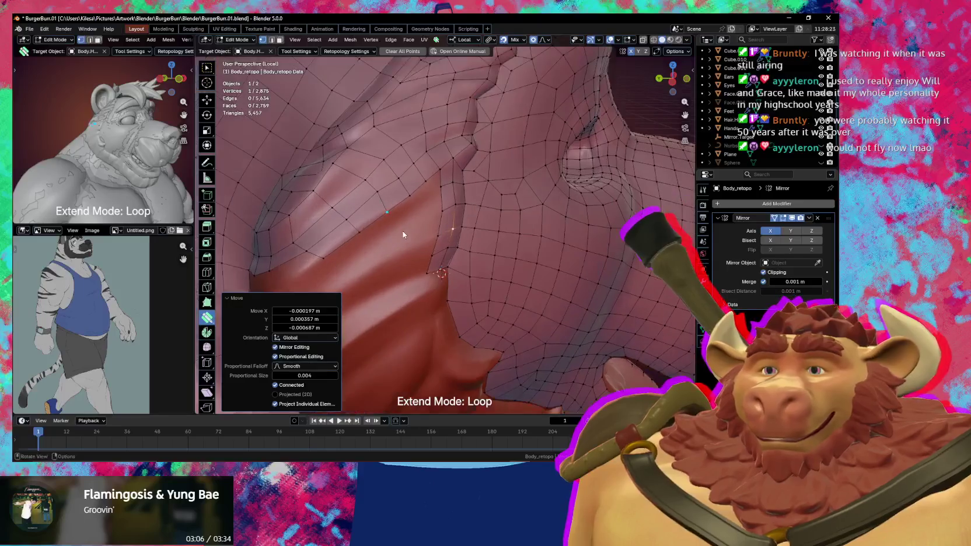
{"action": "left_click", "coordinate": [415, 218]}
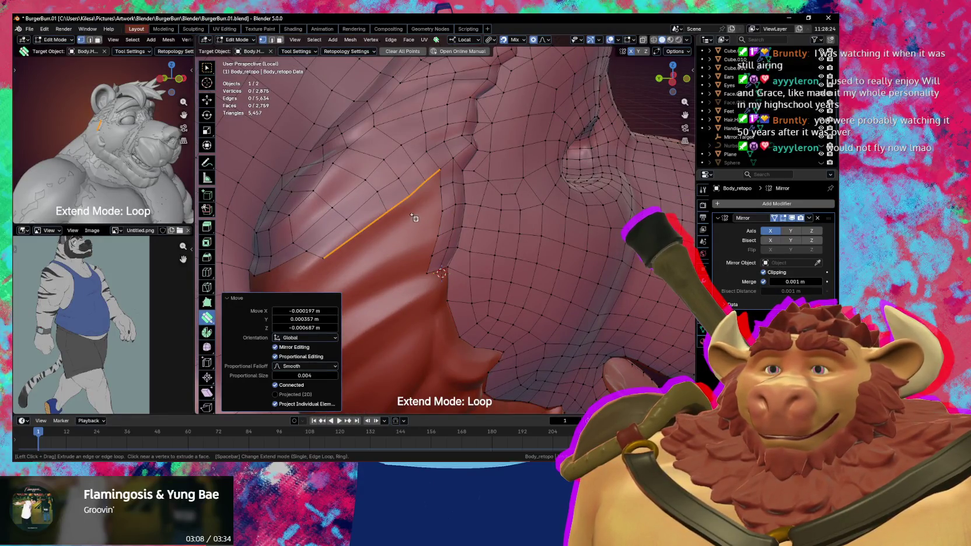
{"action": "left_click_drag", "start_coordinate": [406, 216], "coordinate": [407, 224]}
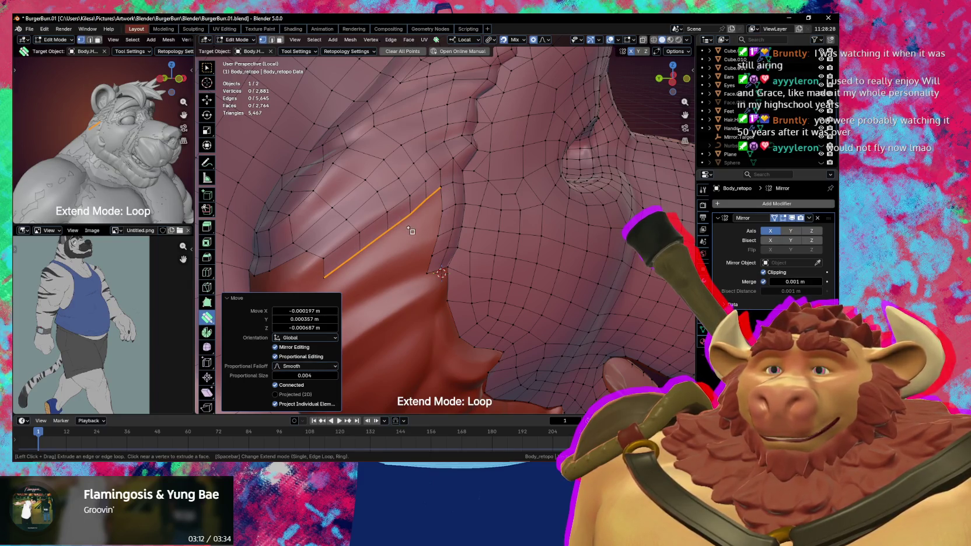
{"action": "key", "text": "ctrl+z"}
{"action": "middle_click_drag", "start_coordinate": [409, 229], "coordinate": [405, 237]}
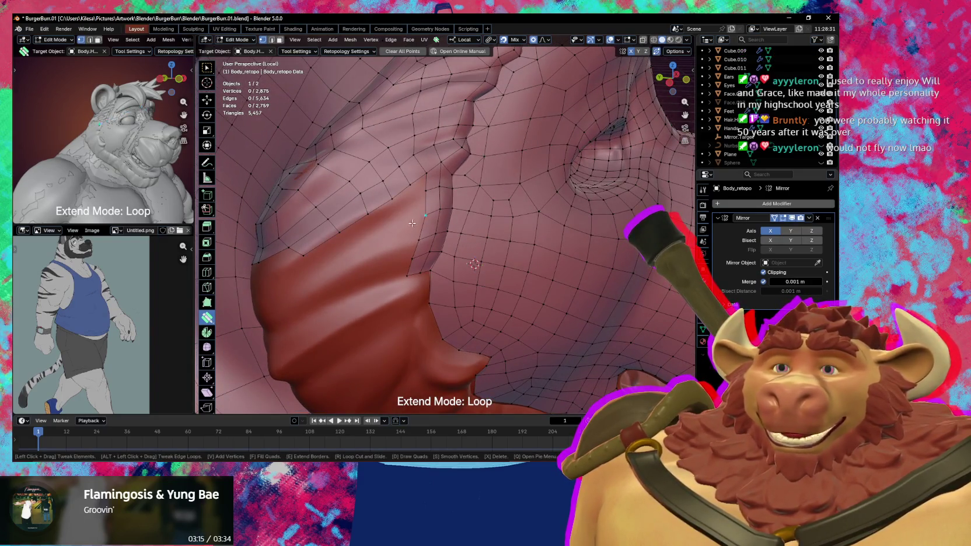
{"action": "mouse_move", "coordinate": [408, 213]}
{"action": "left_mouse_down"}
{"action": "mouse_move", "coordinate": [379, 225]}
{"action": "mouse_move", "coordinate": [378, 252]}
{"action": "left_mouse_up"}
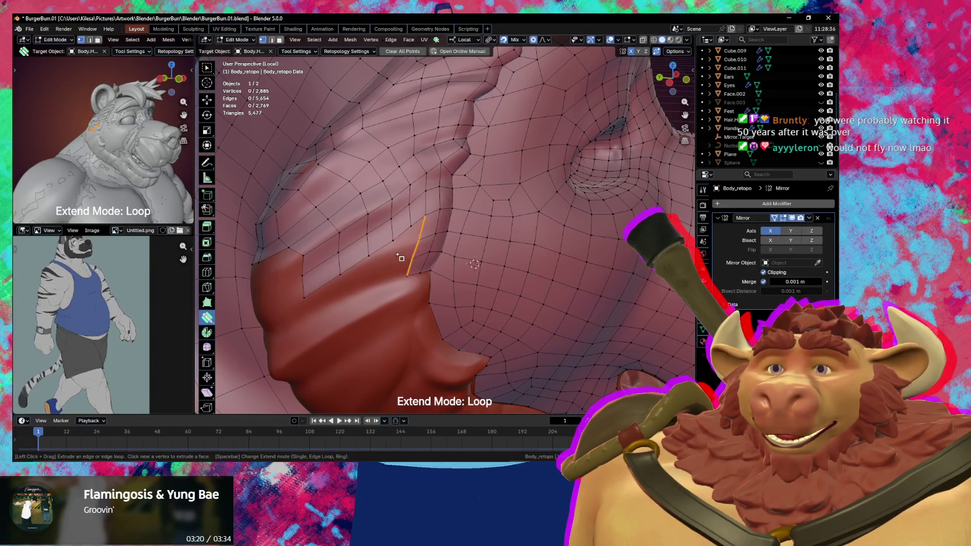
Merge the extruded end vertex onto the mesh and tweak nearby fold vertices.
{"action": "left_click_drag", "start_coordinate": [421, 237], "coordinate": [418, 239]}
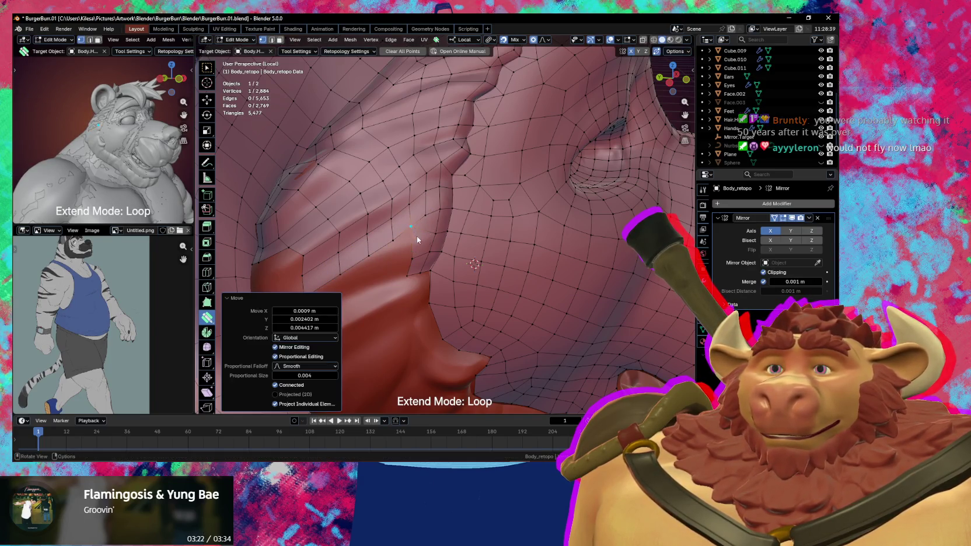
{"action": "middle_click_drag", "start_coordinate": [417, 239], "coordinate": [419, 226]}
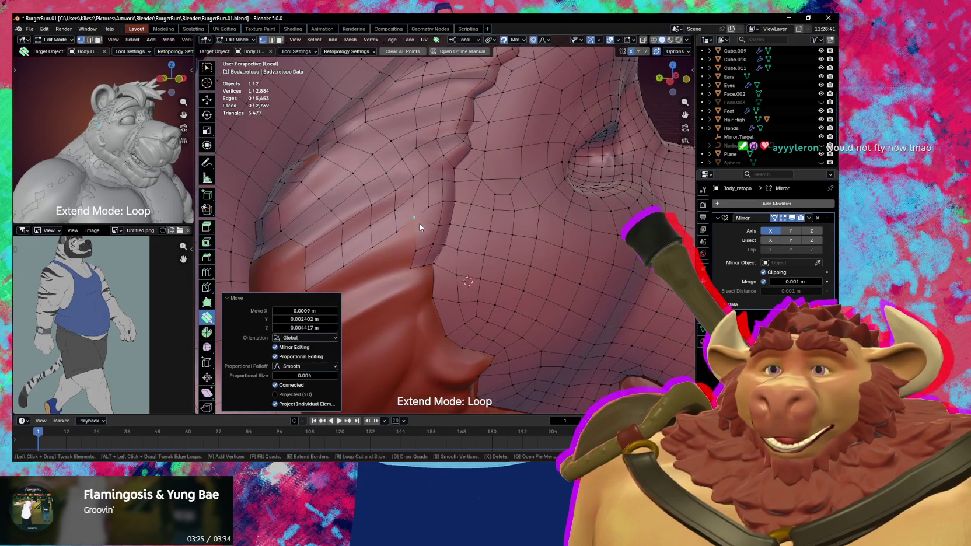
{"action": "left_click_drag", "start_coordinate": [419, 226], "coordinate": [417, 224]}
{"action": "mouse_move", "coordinate": [436, 217]}
{"action": "middle_mouse_down"}
{"action": "mouse_move", "coordinate": [425, 224]}
{"action": "mouse_move", "coordinate": [432, 235]}
{"action": "middle_mouse_up"}
{"action": "key", "text": "ctrl+z"}
{"action": "left_click_drag", "start_coordinate": [420, 220], "coordinate": [419, 211]}
{"action": "middle_click_drag", "start_coordinate": [420, 210], "coordinate": [420, 209]}
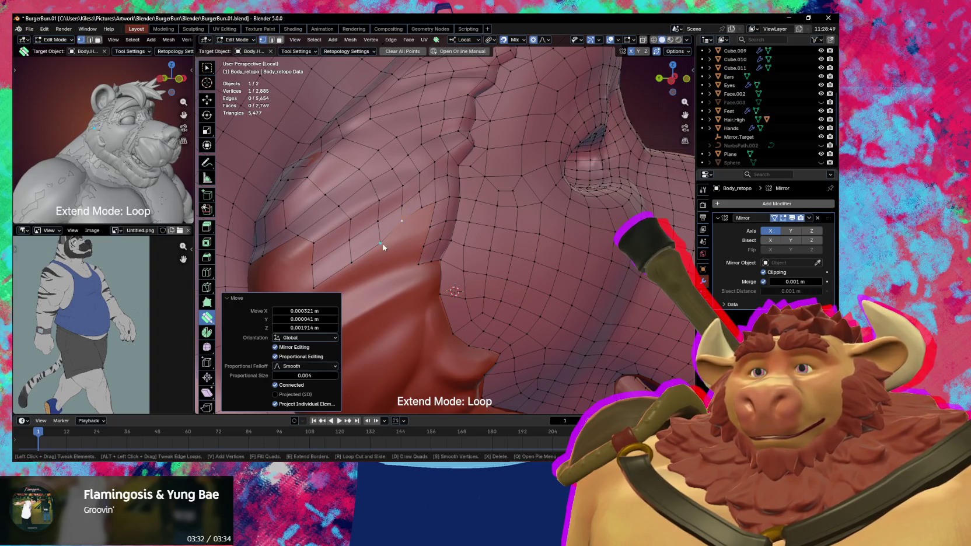
{"action": "left_click_drag", "start_coordinate": [353, 260], "coordinate": [357, 260]}
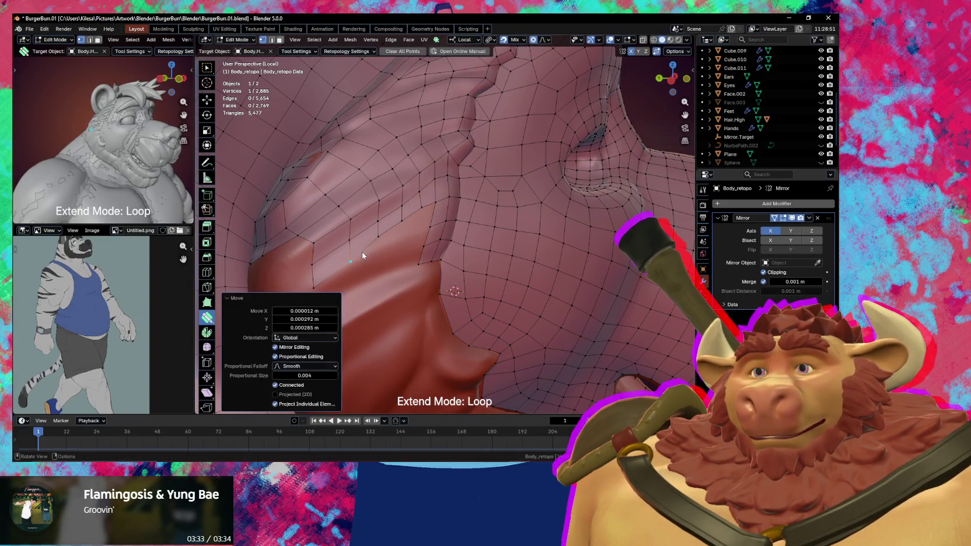
Slide an edge along the fold, tweak a vertex, and deselect everything.
{"action": "left_click", "coordinate": [313, 264], "text": "shift"}
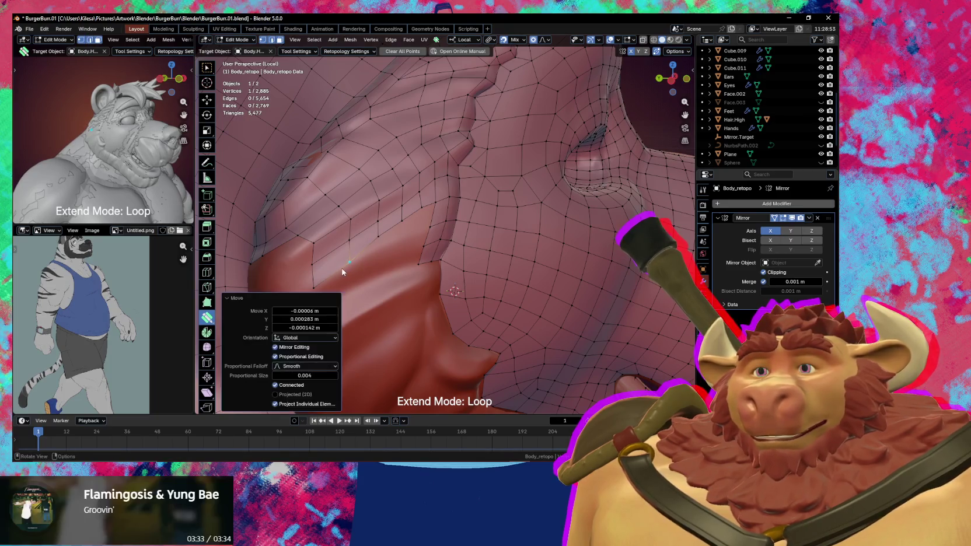
{"action": "left_click_drag", "start_coordinate": [331, 262], "coordinate": [337, 262]}
{"action": "middle_click_drag", "start_coordinate": [341, 245], "coordinate": [350, 227]}
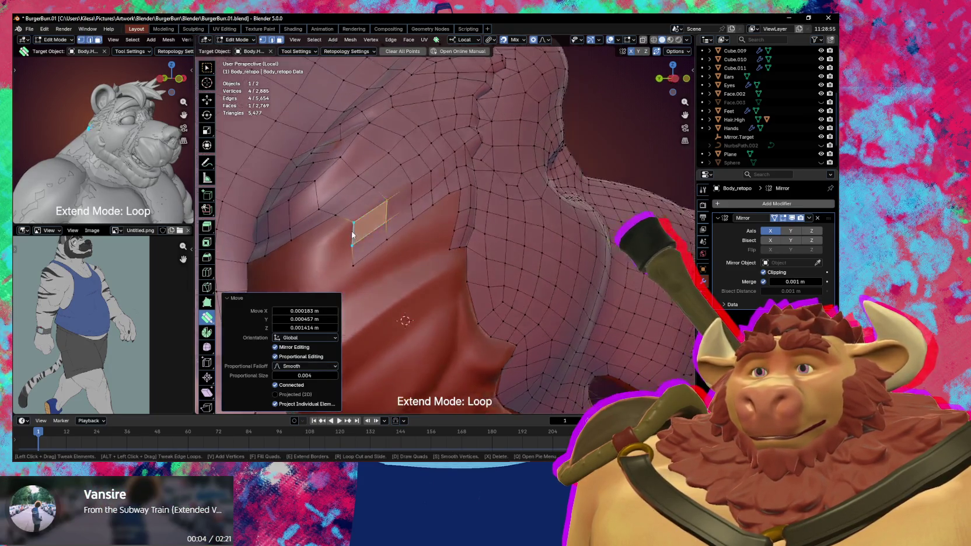
{"action": "left_click_drag", "start_coordinate": [350, 226], "coordinate": [345, 235]}
{"action": "middle_click_drag", "start_coordinate": [352, 240], "coordinate": [404, 242]}
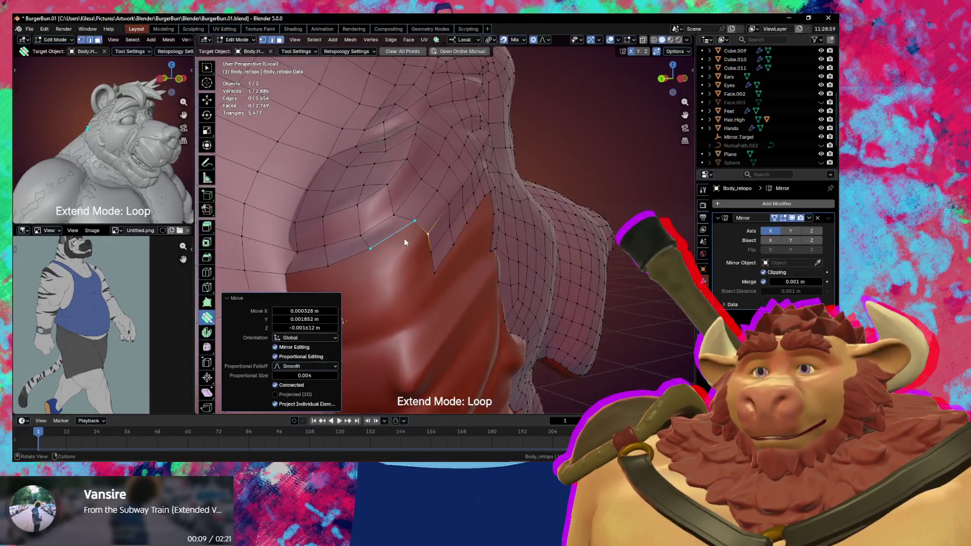
{"action": "key", "text": "alt+a"}
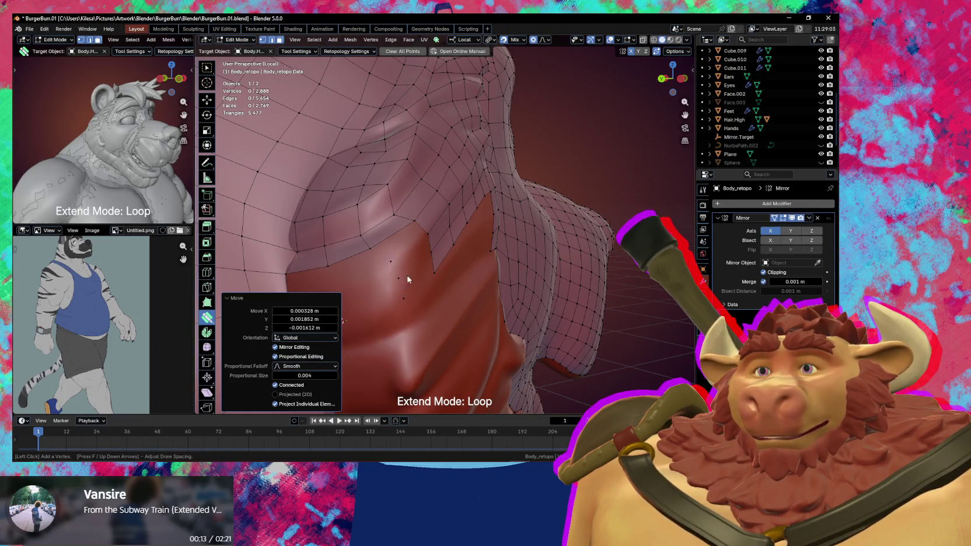
Fill three quads in sequence down the gap.
{"action": "mouse_move", "coordinate": [403, 262]}
{"action": "middle_mouse_down"}
{"action": "mouse_move", "coordinate": [412, 260]}
{"action": "mouse_move", "coordinate": [374, 260]}
{"action": "mouse_move", "coordinate": [394, 288]}
{"action": "mouse_move", "coordinate": [413, 279]}
{"action": "middle_mouse_up"}
{"action": "left_click", "coordinate": [368, 260]}
{"action": "left_click", "coordinate": [382, 275]}
{"action": "left_click", "coordinate": [385, 284]}
Place a new vertex, fill three quads along the gap, and close the triangular hole.
{"action": "key", "text": "v"}
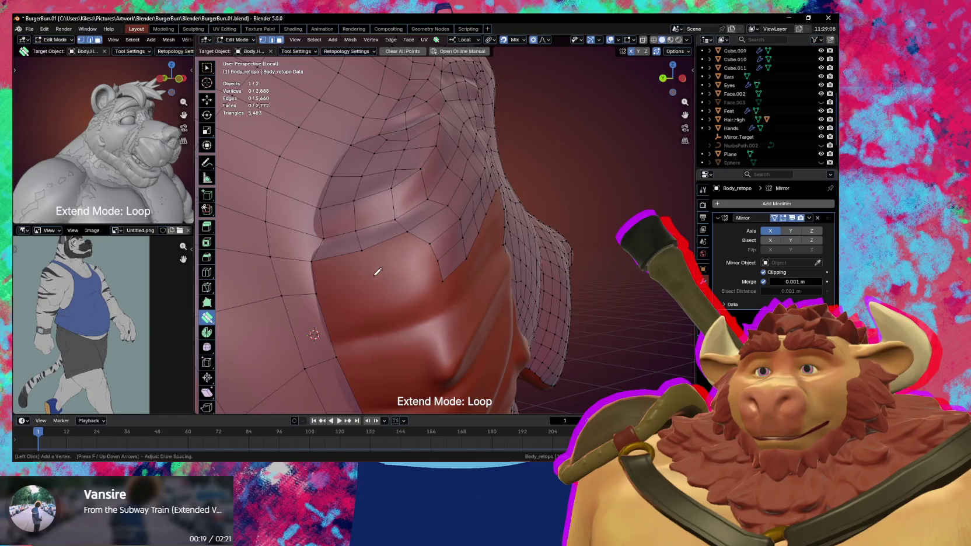
{"action": "left_click", "coordinate": [379, 303]}
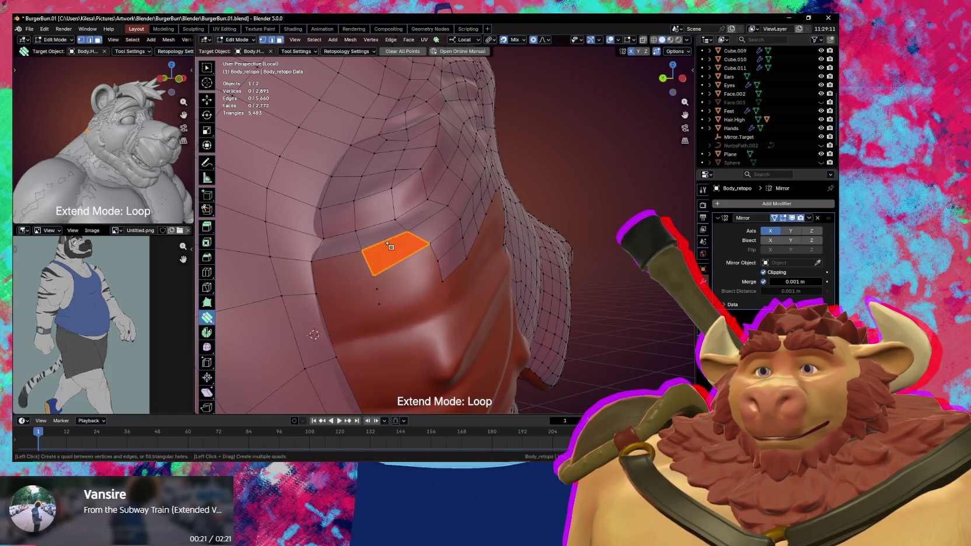
{"action": "left_click", "coordinate": [388, 256]}
{"action": "left_click", "coordinate": [401, 288]}
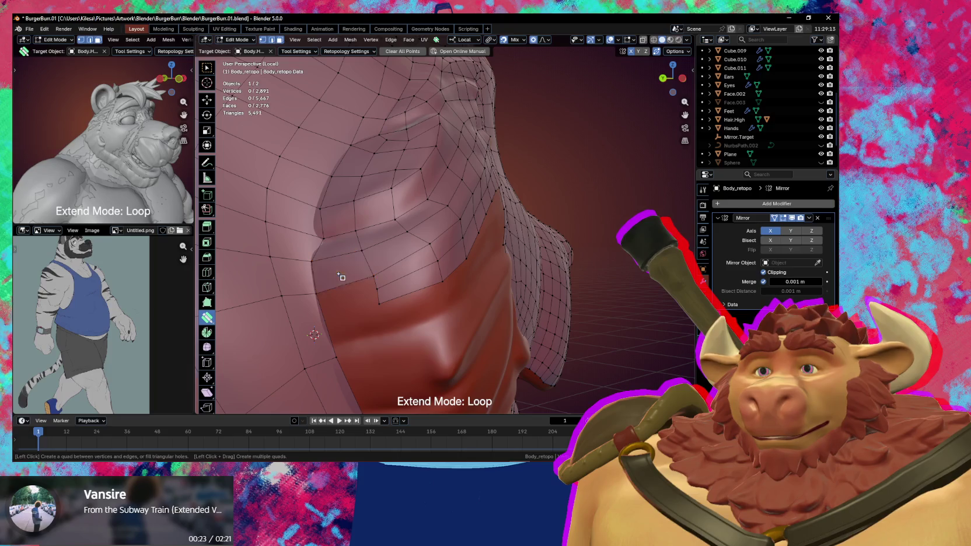
{"action": "left_click", "coordinate": [349, 299]}
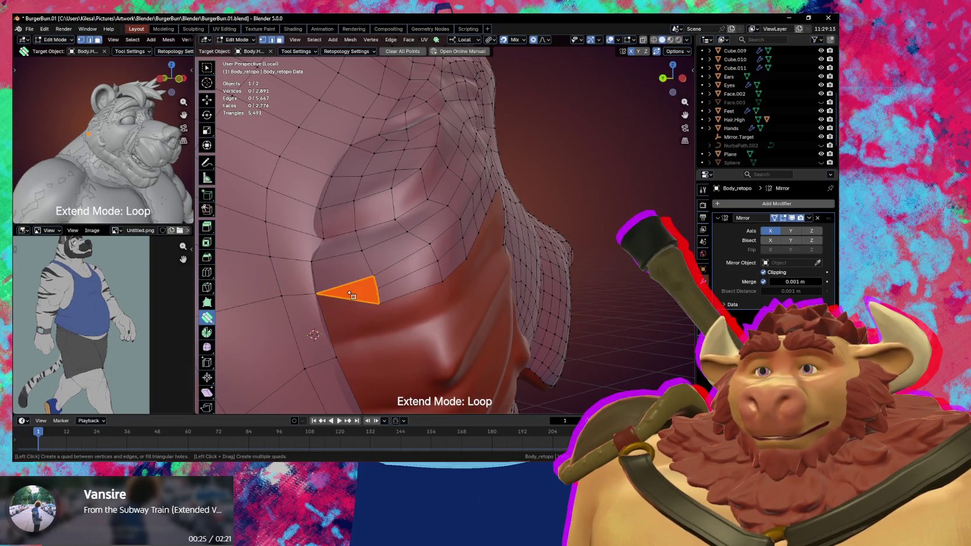
{"action": "left_click", "coordinate": [353, 296]}
{"action": "mouse_move", "coordinate": [386, 286]}
{"action": "middle_mouse_down"}
{"action": "mouse_move", "coordinate": [402, 270]}
{"action": "mouse_move", "coordinate": [413, 287]}
{"action": "middle_mouse_up"}
Add more vertices and fill further quad faces across the remaining gap.
{"action": "left_click", "coordinate": [407, 285]}
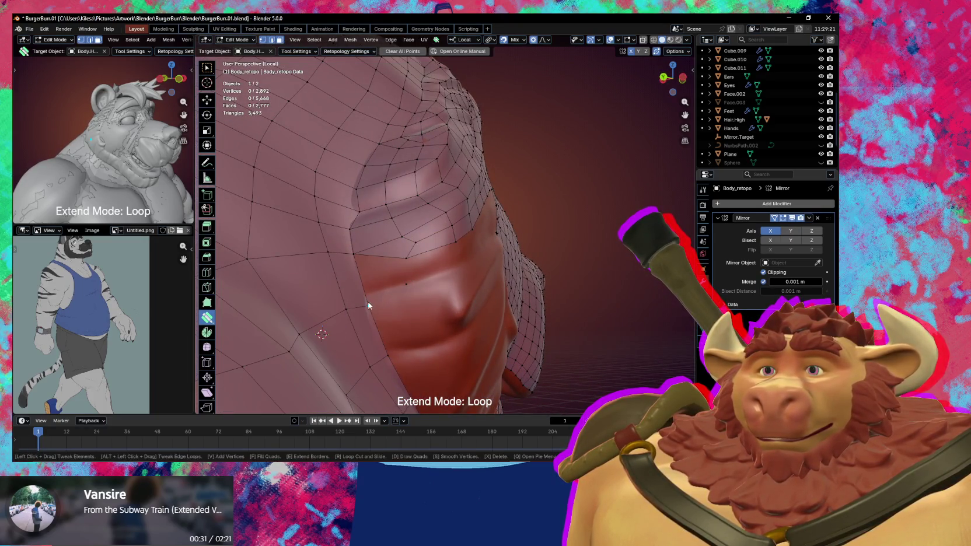
{"action": "left_click", "coordinate": [365, 295]}
{"action": "left_click", "coordinate": [375, 268]}
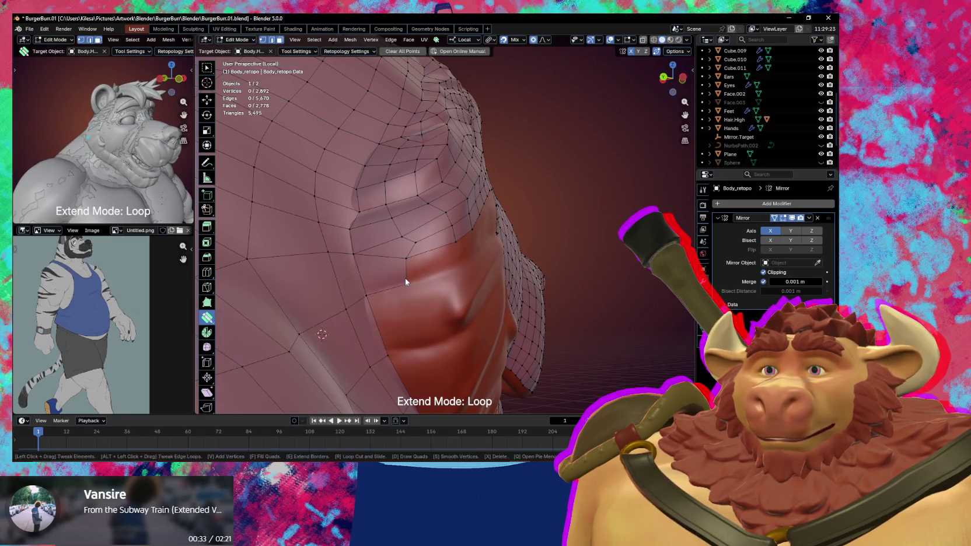
{"action": "middle_click_drag", "start_coordinate": [405, 278], "coordinate": [407, 276]}
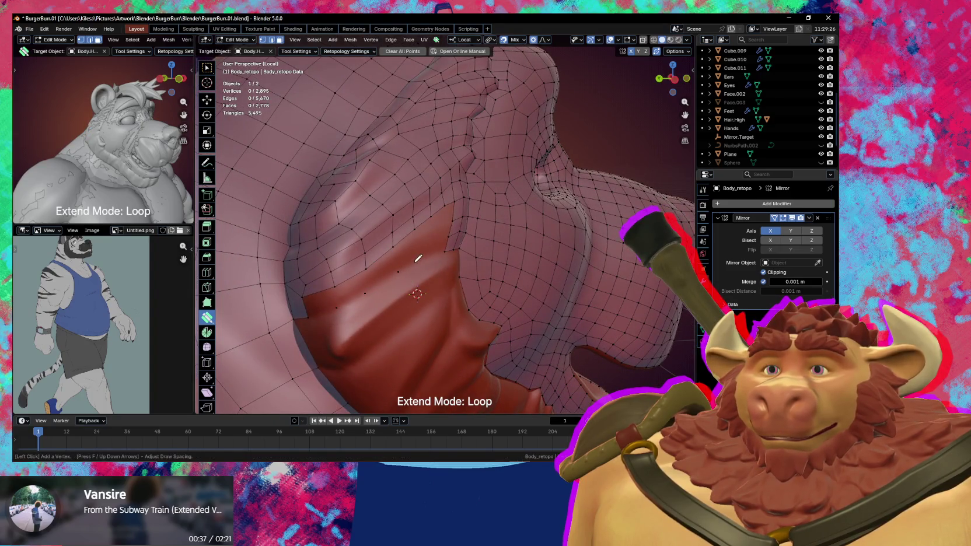
{"action": "left_click", "coordinate": [436, 254]}
{"action": "middle_click_drag", "start_coordinate": [436, 255], "coordinate": [369, 272]}
{"action": "left_click", "coordinate": [420, 256]}
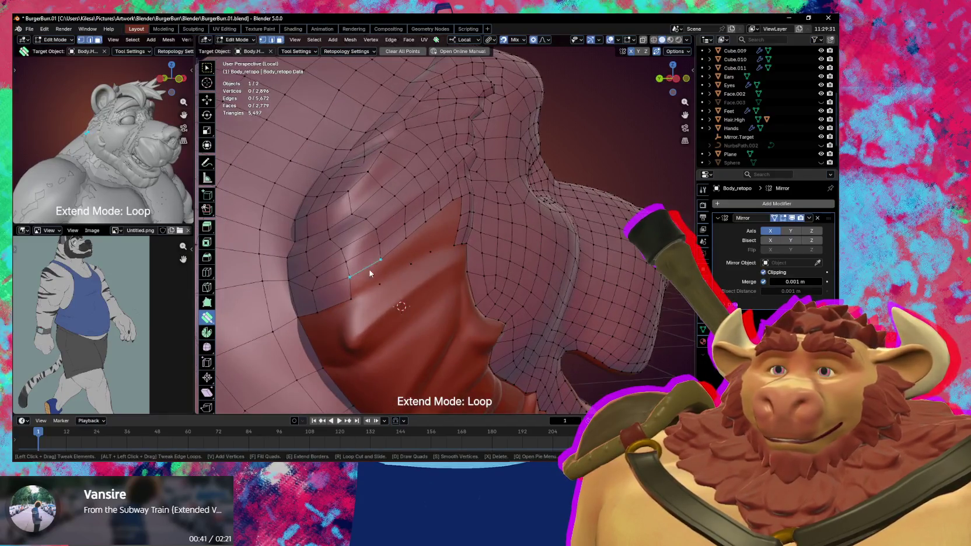
{"action": "left_click", "coordinate": [403, 257]}
{"action": "middle_click_drag", "start_coordinate": [416, 249], "coordinate": [390, 264]}
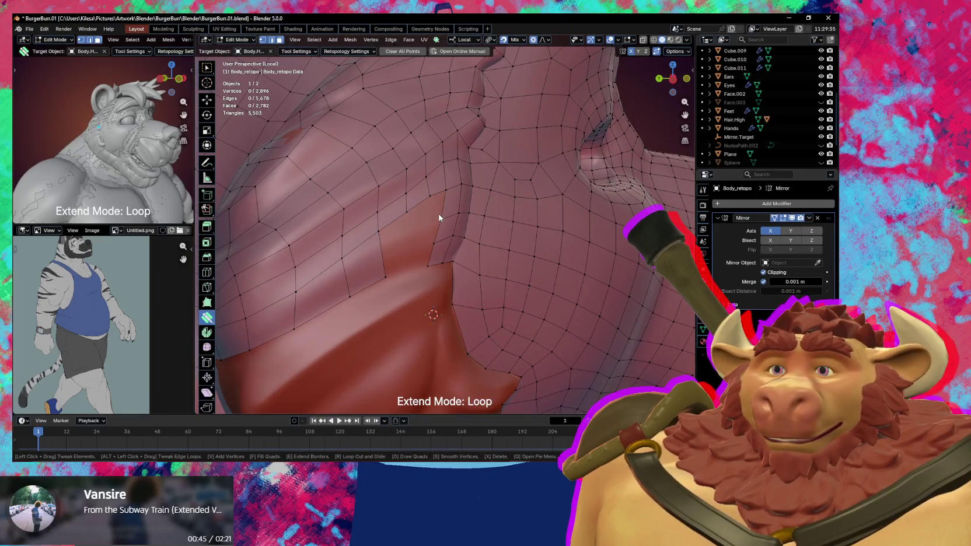
Reposition fold vertices, sliding one with proportional smoothing, then clear the selection.
{"action": "left_click_drag", "start_coordinate": [439, 218], "coordinate": [441, 223]}
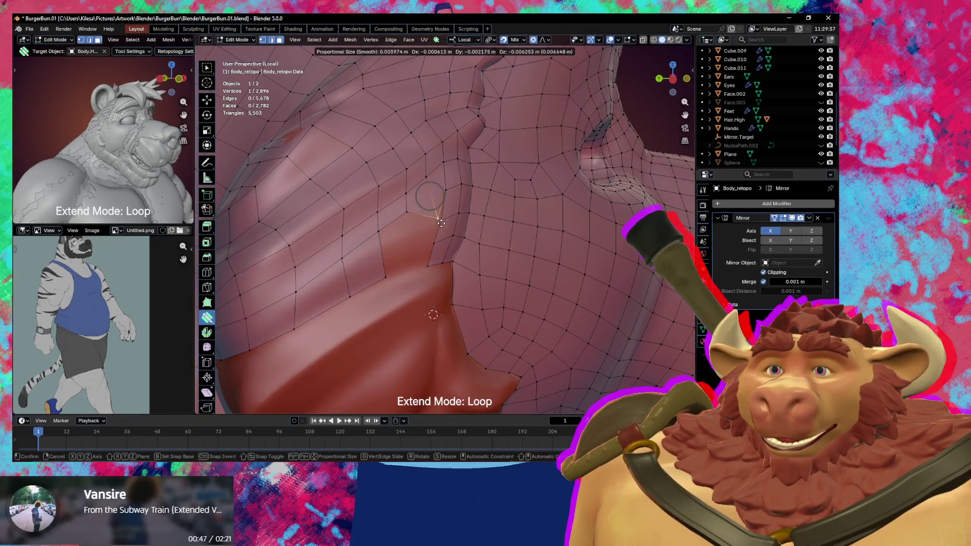
{"action": "left_click_drag", "start_coordinate": [441, 223], "coordinate": [421, 224]}
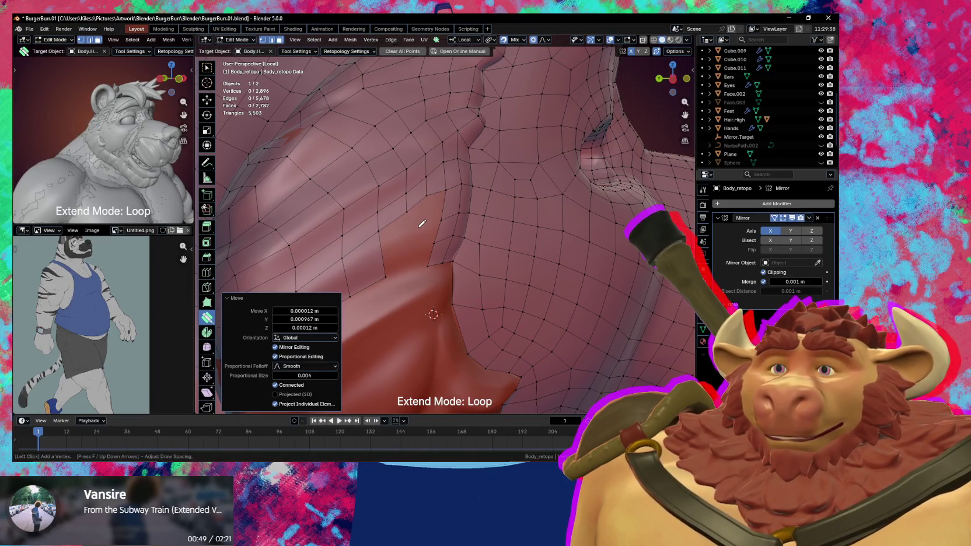
{"action": "right_click", "coordinate": [409, 259]}
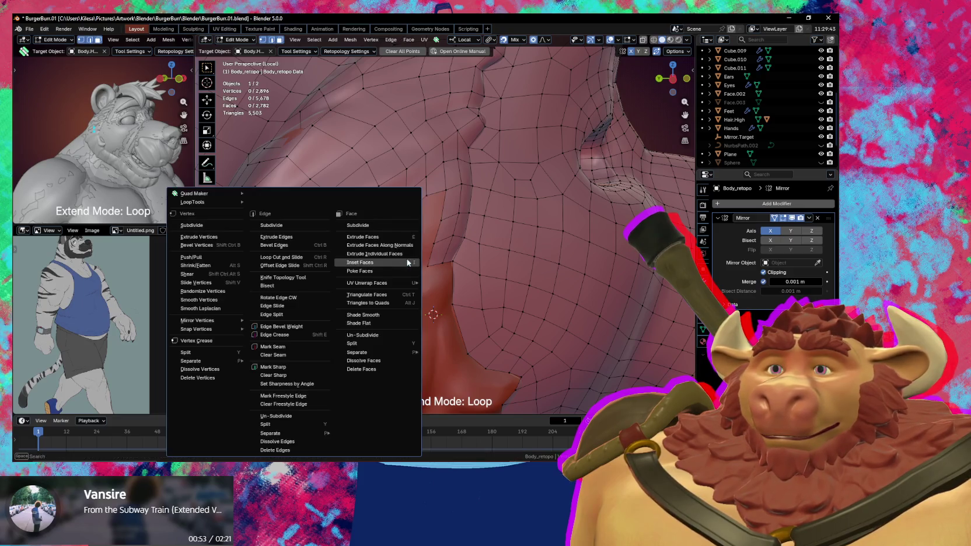
{"action": "mouse_move", "coordinate": [380, 239]}
{"action": "left_mouse_down"}
{"action": "mouse_move", "coordinate": [385, 246]}
{"action": "mouse_move", "coordinate": [401, 223]}
{"action": "mouse_move", "coordinate": [410, 237]}
{"action": "left_mouse_up"}
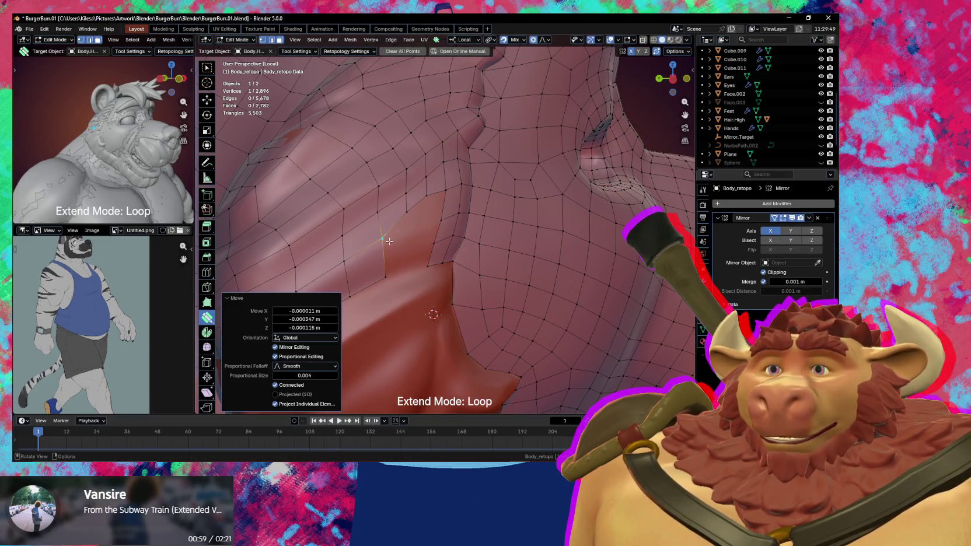
{"action": "key", "text": "alt+a"}
Add a vertex on the sculpt surface and build a face from it.
{"action": "left_click", "coordinate": [413, 230]}
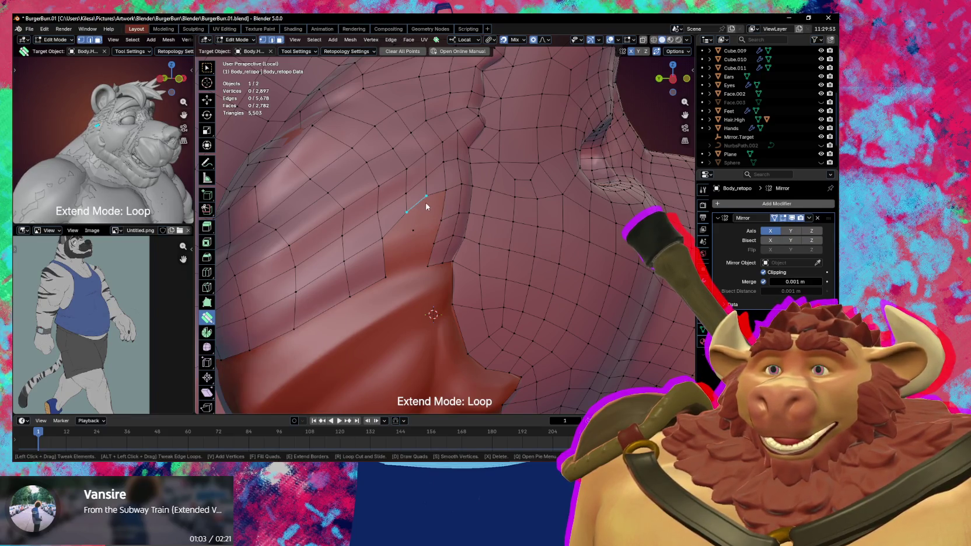
{"action": "left_click", "coordinate": [435, 207]}
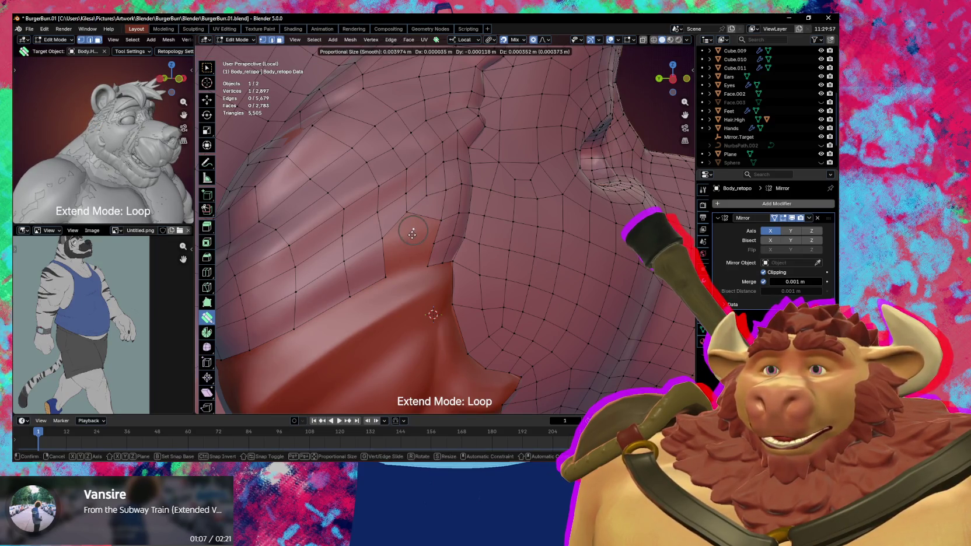
{"action": "left_click_drag", "start_coordinate": [412, 235], "coordinate": [413, 239]}
{"action": "middle_click_drag", "start_coordinate": [436, 235], "coordinate": [438, 234]}
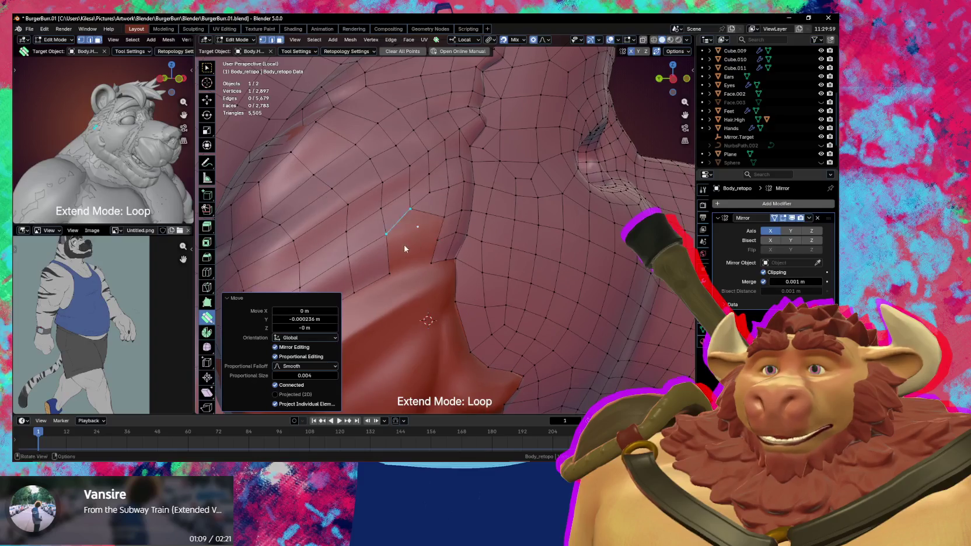
Add another vertex and face beside the fold, tidy the quad, and fill a previewed quad.
{"action": "left_click", "coordinate": [414, 264]}
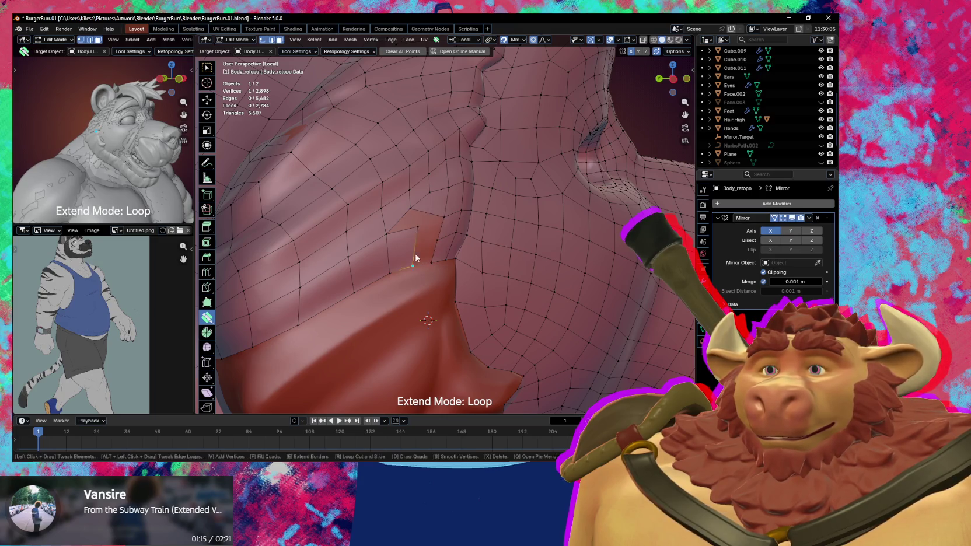
{"action": "left_click_drag", "start_coordinate": [415, 257], "coordinate": [416, 248]}
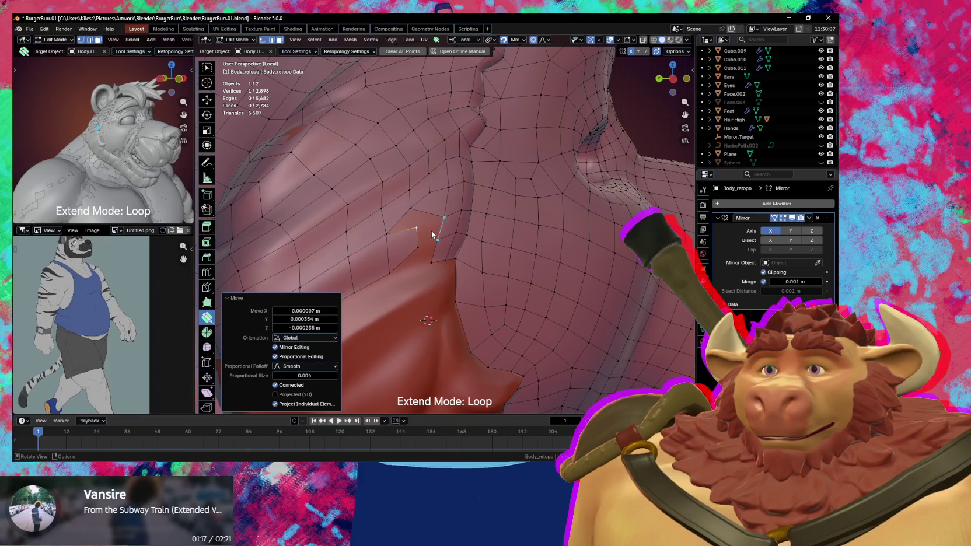
{"action": "left_click", "coordinate": [431, 230]}
{"action": "middle_click_drag", "start_coordinate": [437, 219], "coordinate": [404, 232]}
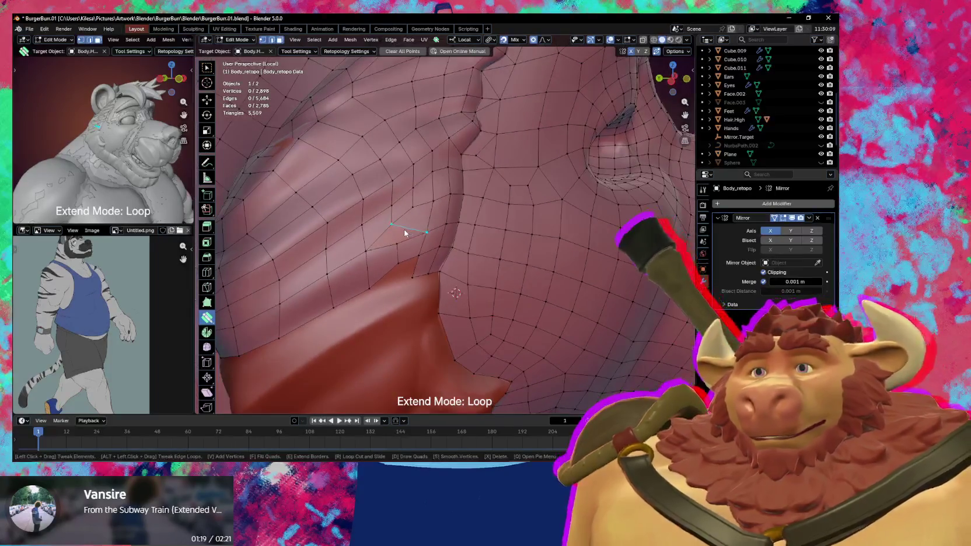
{"action": "left_click", "coordinate": [393, 227]}
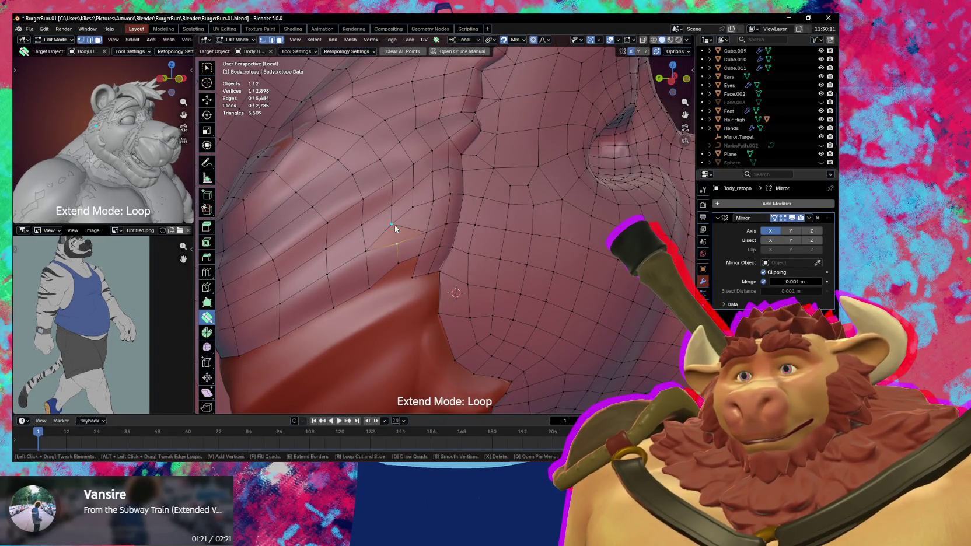
{"action": "left_click", "coordinate": [396, 222], "text": "ctrl"}
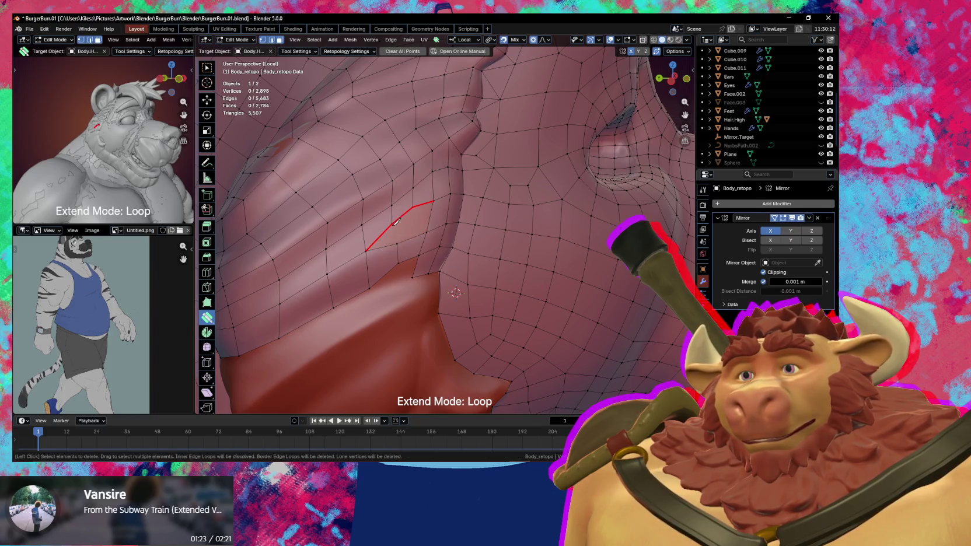
Delete the badly flowing edges and fill the resulting holes with new faces.
{"action": "left_click", "coordinate": [395, 223], "text": "ctrl"}
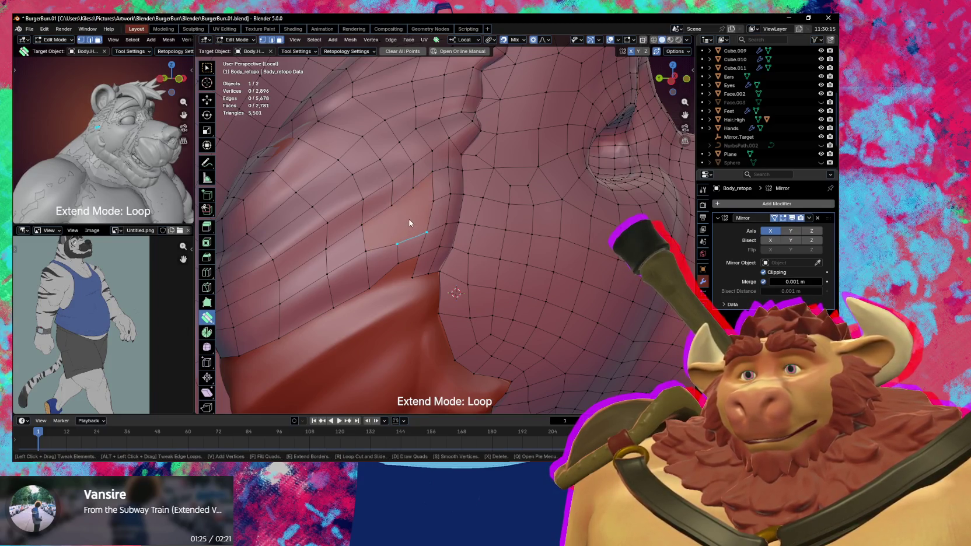
{"action": "middle_click_drag", "start_coordinate": [406, 223], "coordinate": [400, 235]}
{"action": "left_click", "coordinate": [385, 212]}
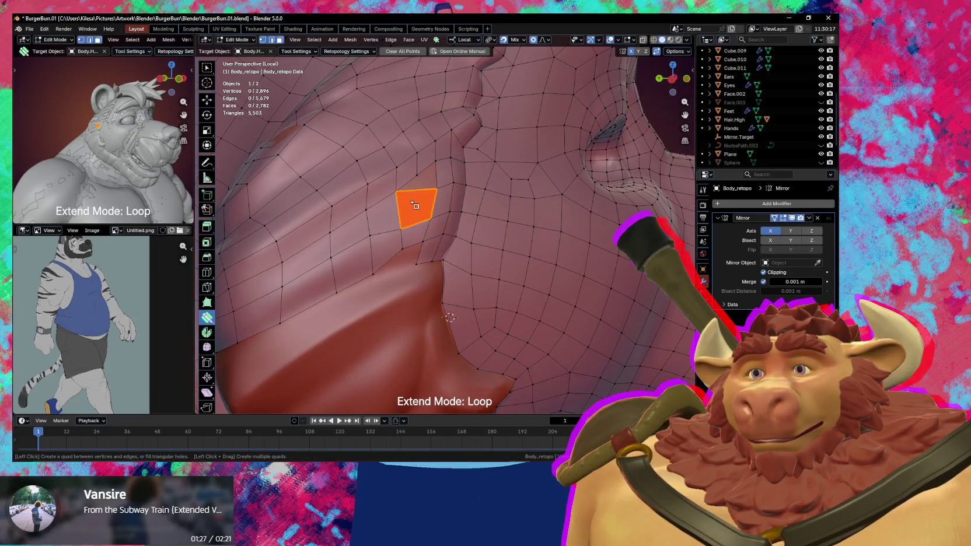
{"action": "left_click", "coordinate": [415, 172]}
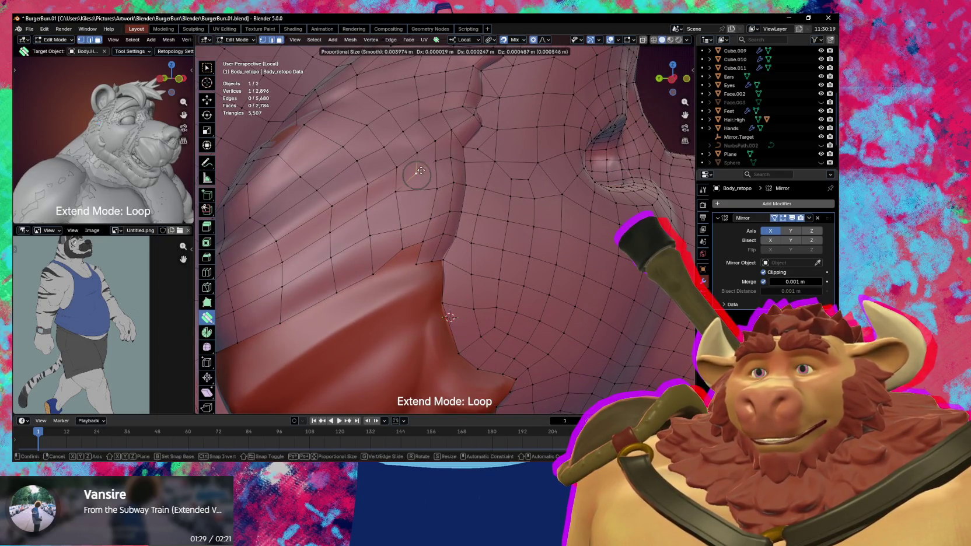
{"action": "left_click", "coordinate": [415, 170]}
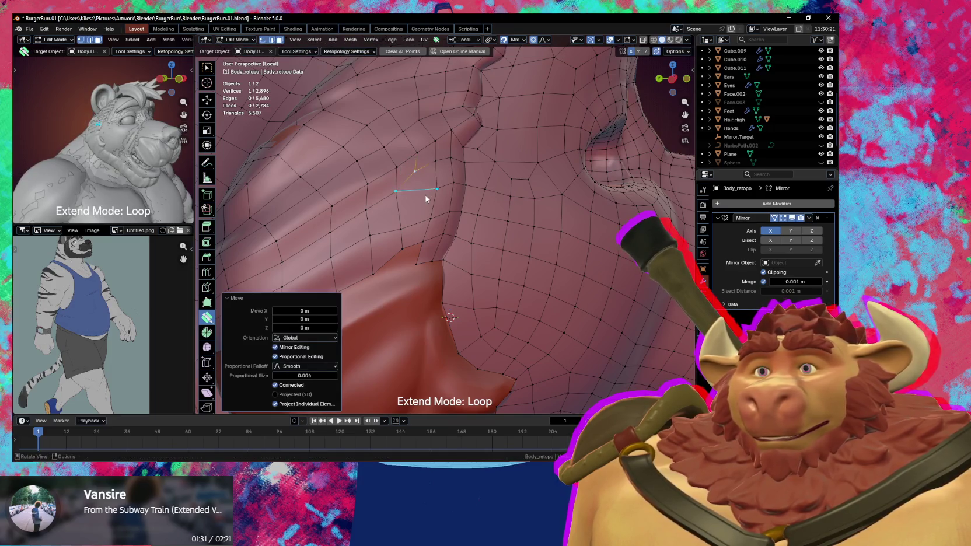
Merge a vertex onto its neighbour and smooth a fold vertex with proportional editing.
{"action": "left_click", "coordinate": [396, 192]}
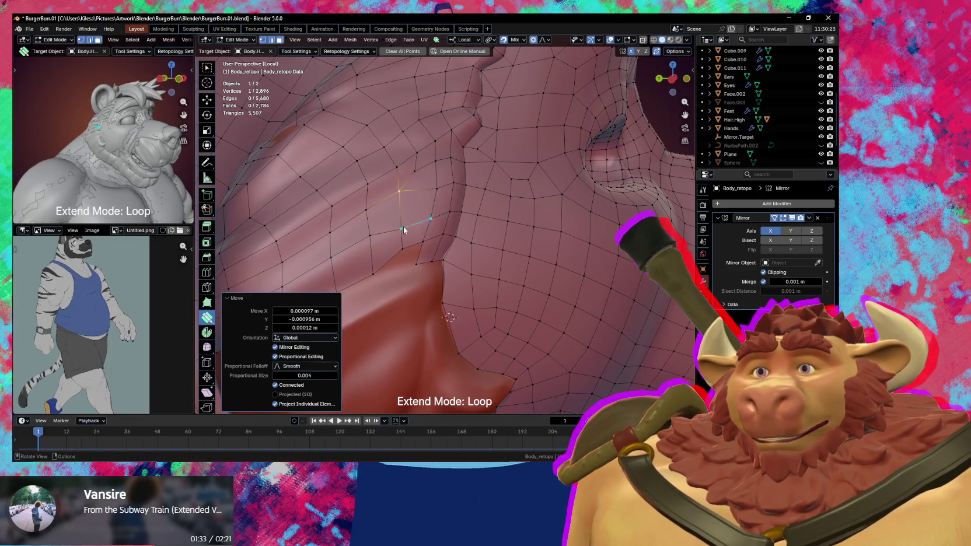
{"action": "left_click", "coordinate": [430, 218]}
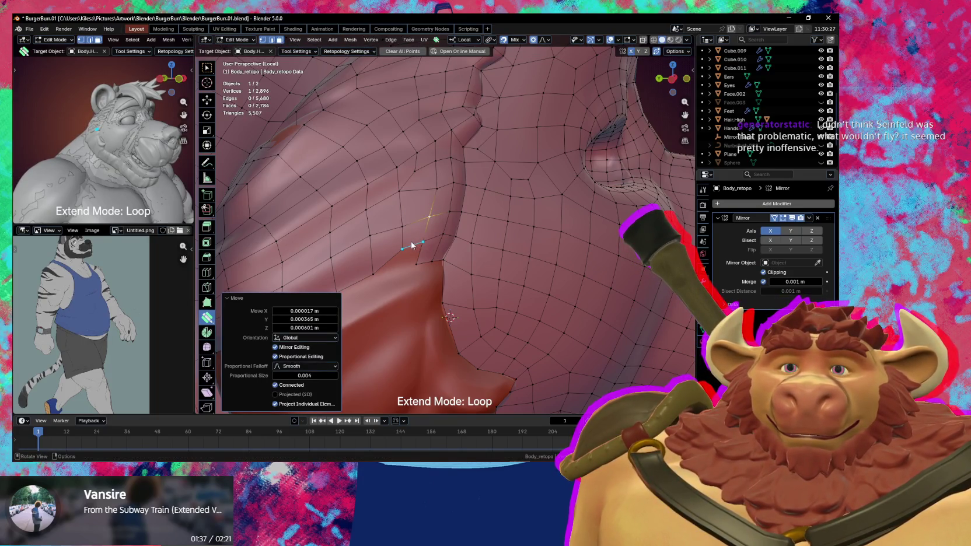
{"action": "mouse_move", "coordinate": [412, 245]}
{"action": "middle_mouse_down"}
{"action": "mouse_move", "coordinate": [411, 254]}
{"action": "mouse_move", "coordinate": [382, 245]}
{"action": "middle_mouse_up"}
{"action": "left_click", "coordinate": [398, 224]}
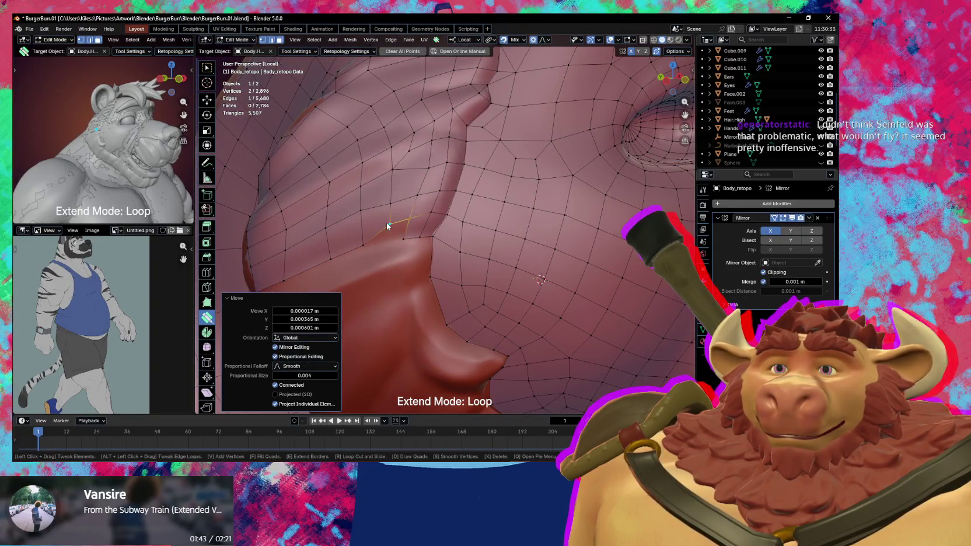
{"action": "left_click_drag", "start_coordinate": [387, 226], "coordinate": [397, 251]}
{"action": "middle_click_drag", "start_coordinate": [397, 251], "coordinate": [396, 219]}
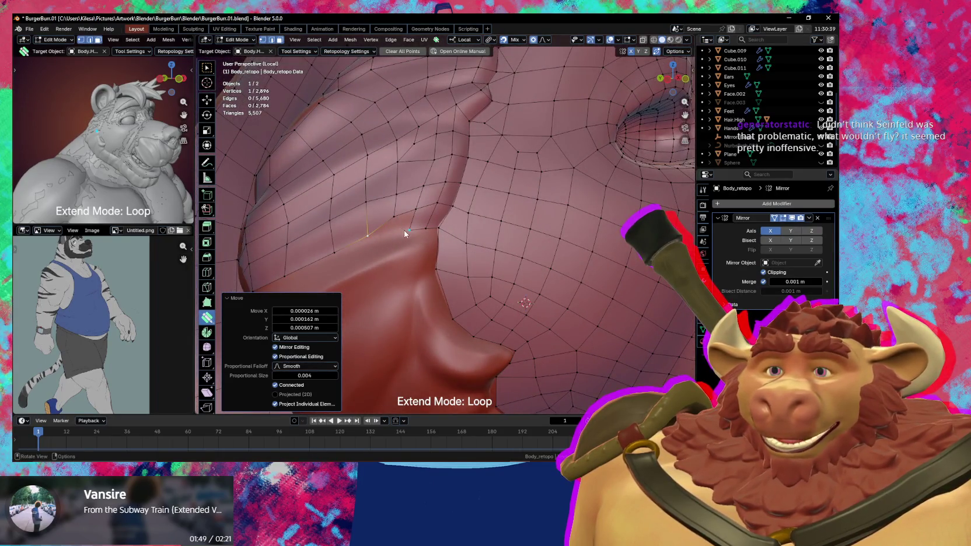
Build a new quad beside the fold and seat its vertex on the surface.
{"action": "middle_click_drag", "start_coordinate": [413, 236], "coordinate": [409, 230]}
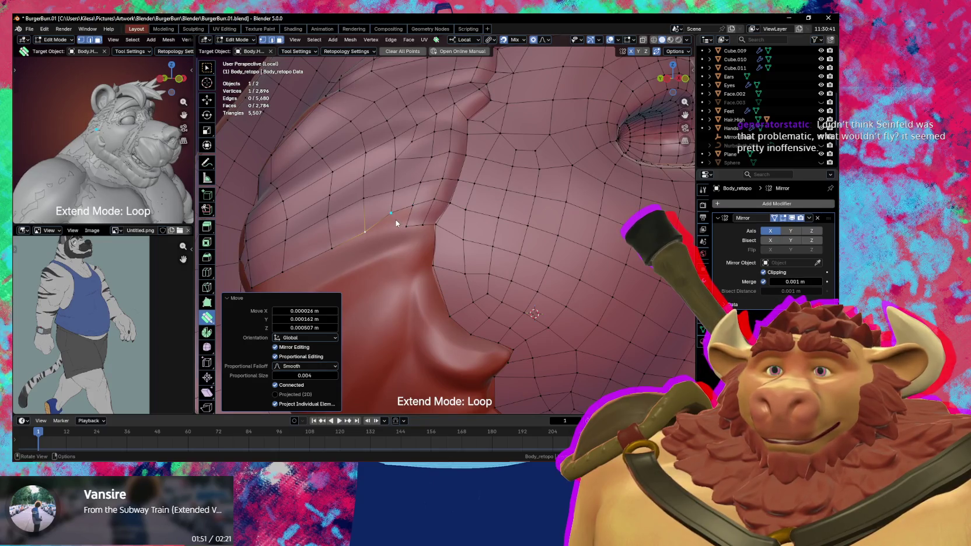
{"action": "left_click", "coordinate": [395, 220]}
{"action": "left_click_drag", "start_coordinate": [395, 220], "coordinate": [376, 233]}
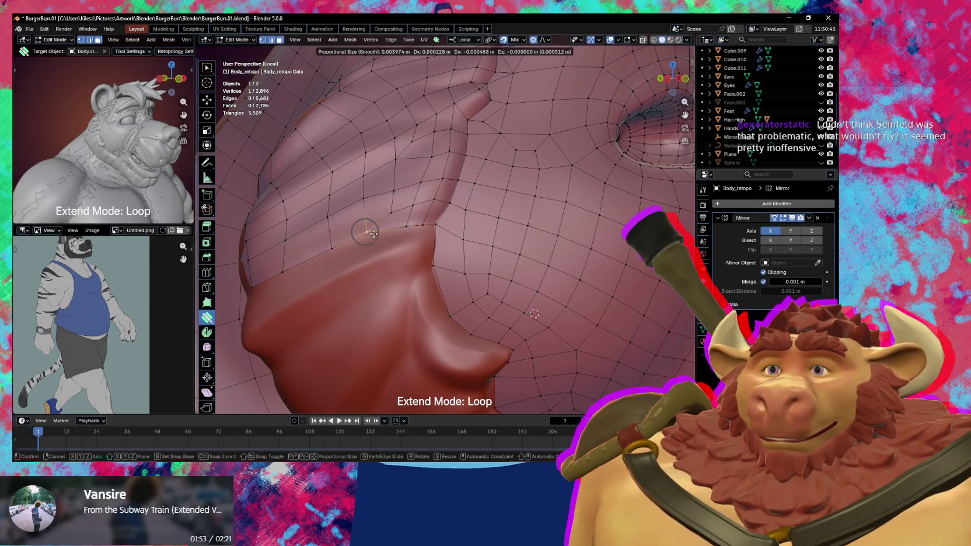
{"action": "mouse_move", "coordinate": [376, 233]}
{"action": "middle_mouse_down"}
{"action": "mouse_move", "coordinate": [483, 269]}
{"action": "mouse_move", "coordinate": [411, 309]}
{"action": "middle_mouse_up"}
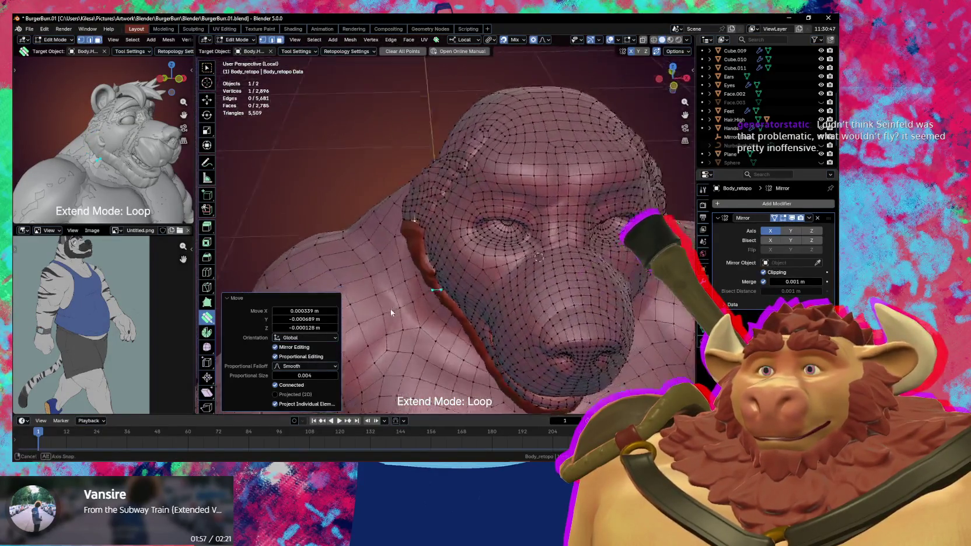
{"action": "middle_click_drag", "start_coordinate": [411, 309], "coordinate": [430, 298]}
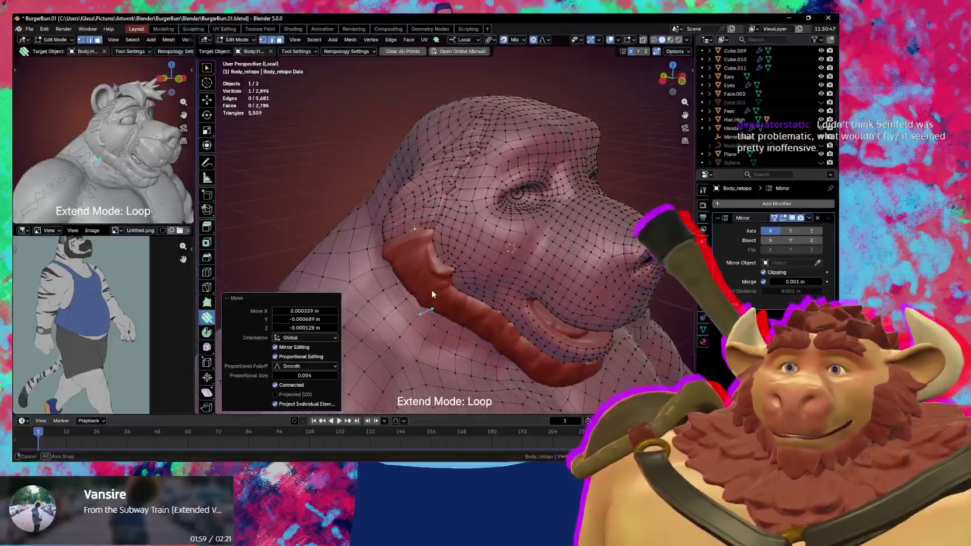
{"action": "scroll", "coordinate": [425, 297], "scroll_direction": "up", "scroll_amount": 2}
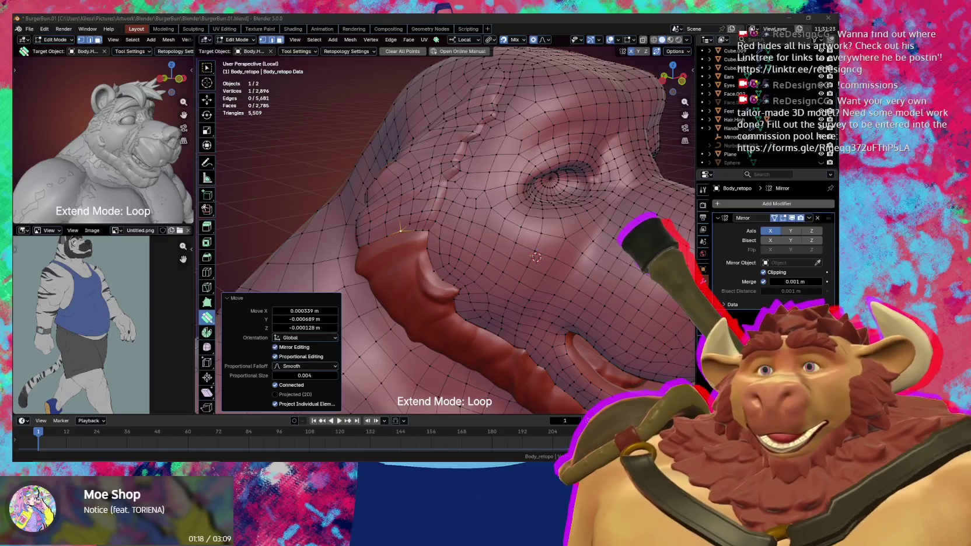
{"action": "mouse_move", "coordinate": [525, 274]}
{"action": "middle_mouse_down"}
{"action": "mouse_move", "coordinate": [578, 305]}
{"action": "mouse_move", "coordinate": [543, 292]}
{"action": "middle_mouse_up"}
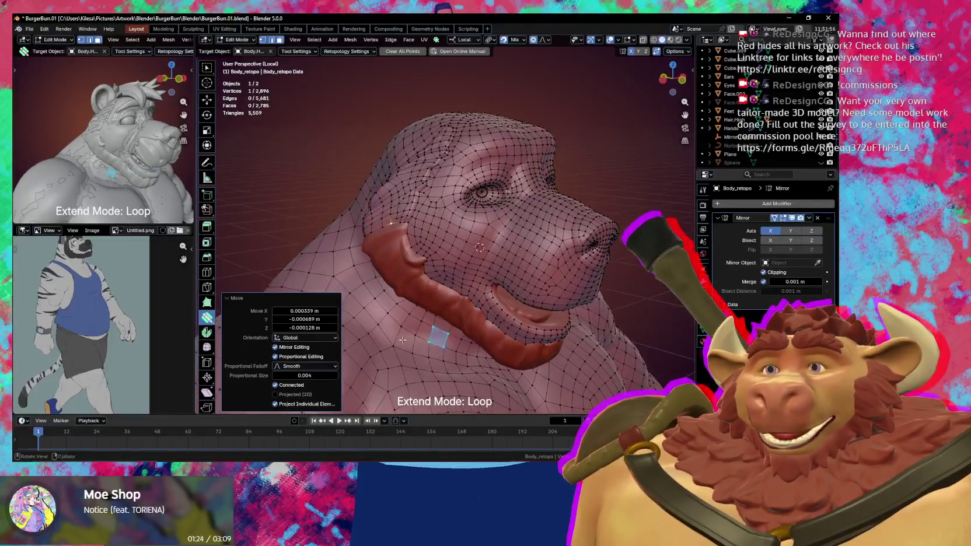